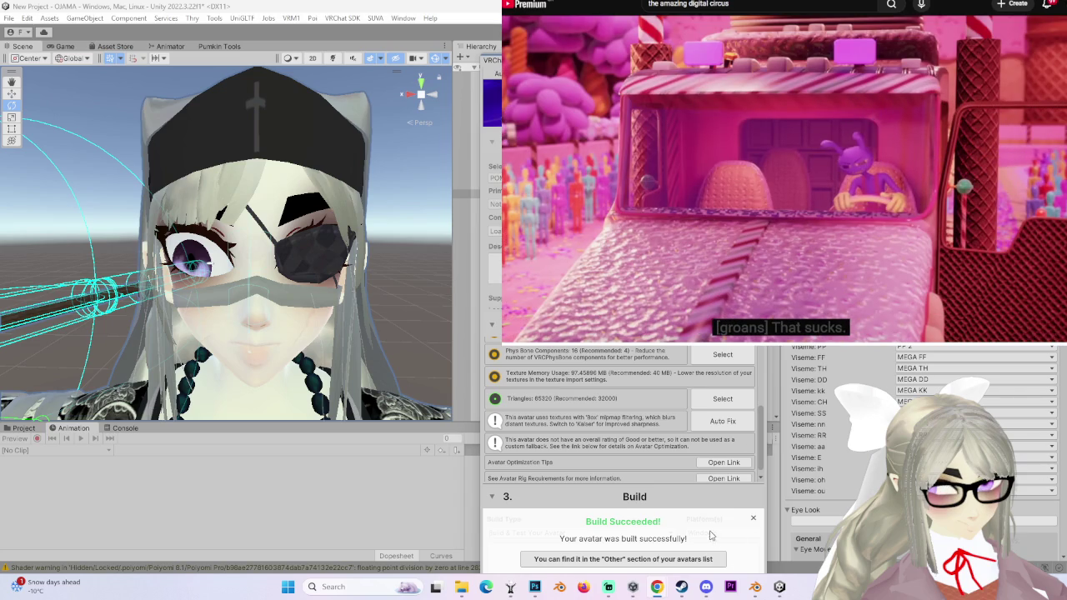
- With the avatar build succeeded in Unity, bring the Steam game library to the front
{"action": "left_click", "coordinate": [682, 586]}
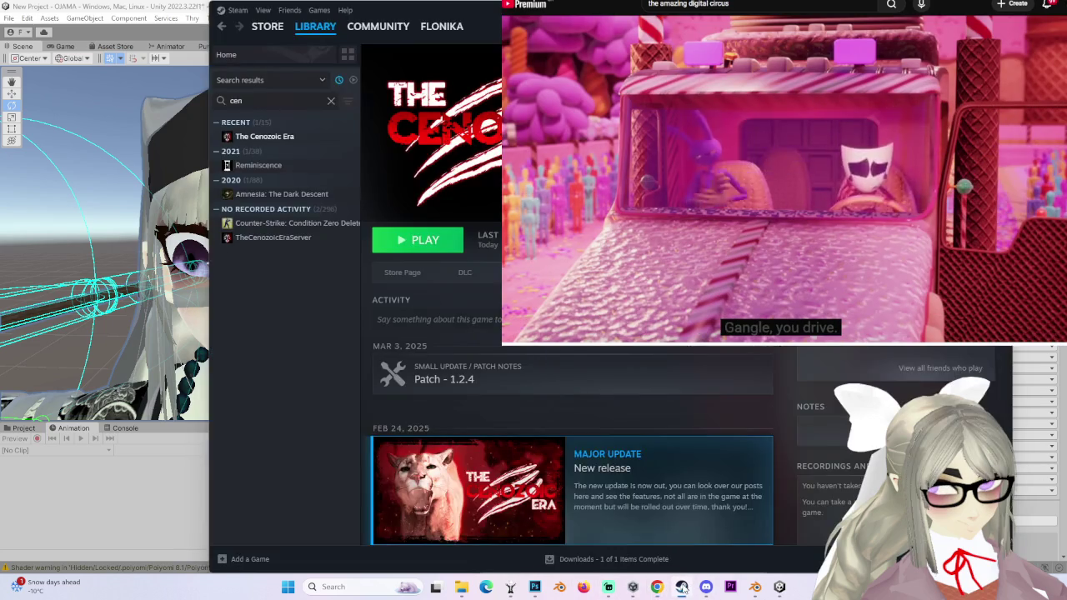
- Clear the Steam library search, select VRChat and confirm launching it
{"action": "left_click", "coordinate": [331, 100]}
{"action": "left_click", "coordinate": [249, 165]}
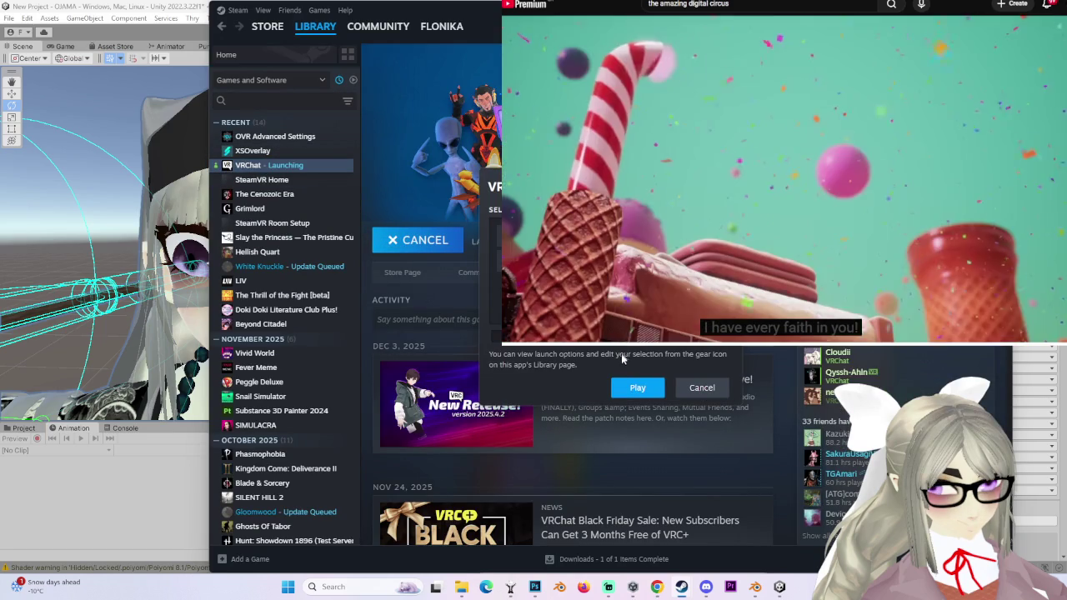
{"action": "left_click", "coordinate": [631, 388]}
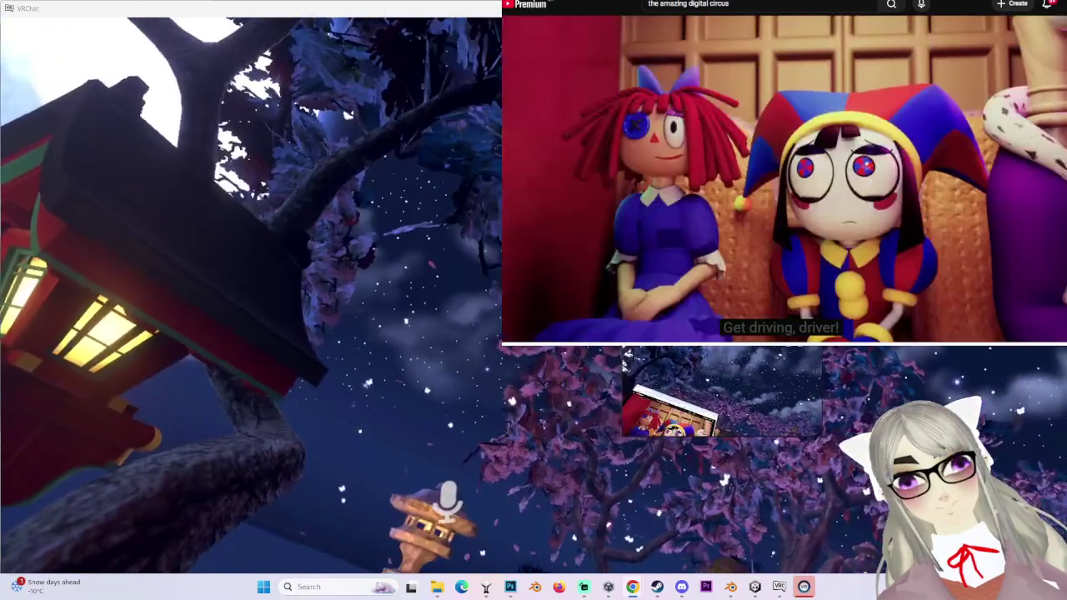
- Watch the braided white-haired avatar in the dim Japanese-style VRChat room
{"action": "mouse_move", "coordinate": [884, 341]}
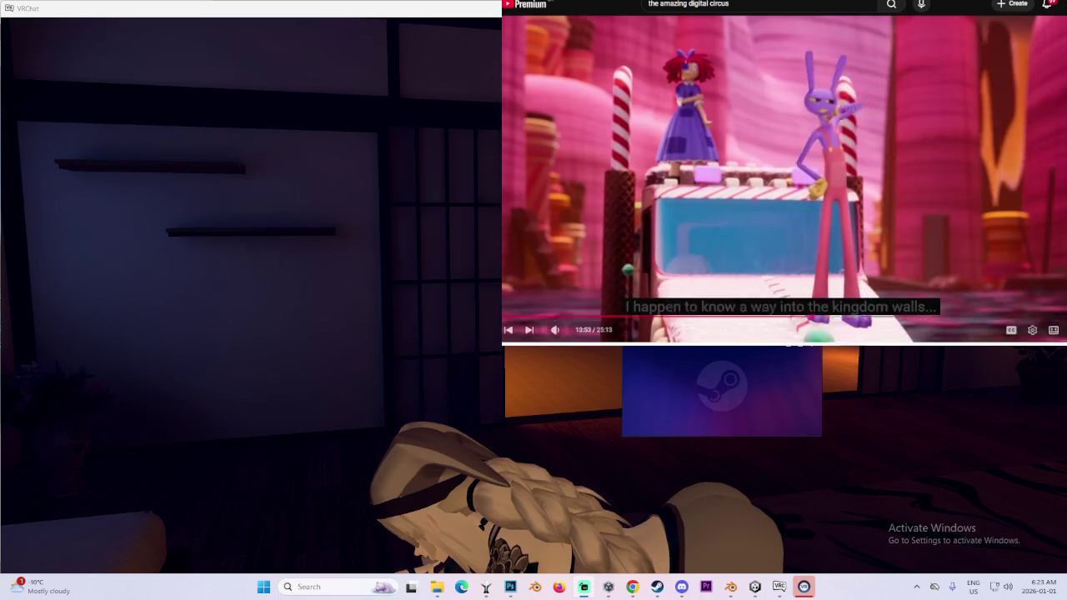
{"action": "right_click", "coordinate": [804, 587]}
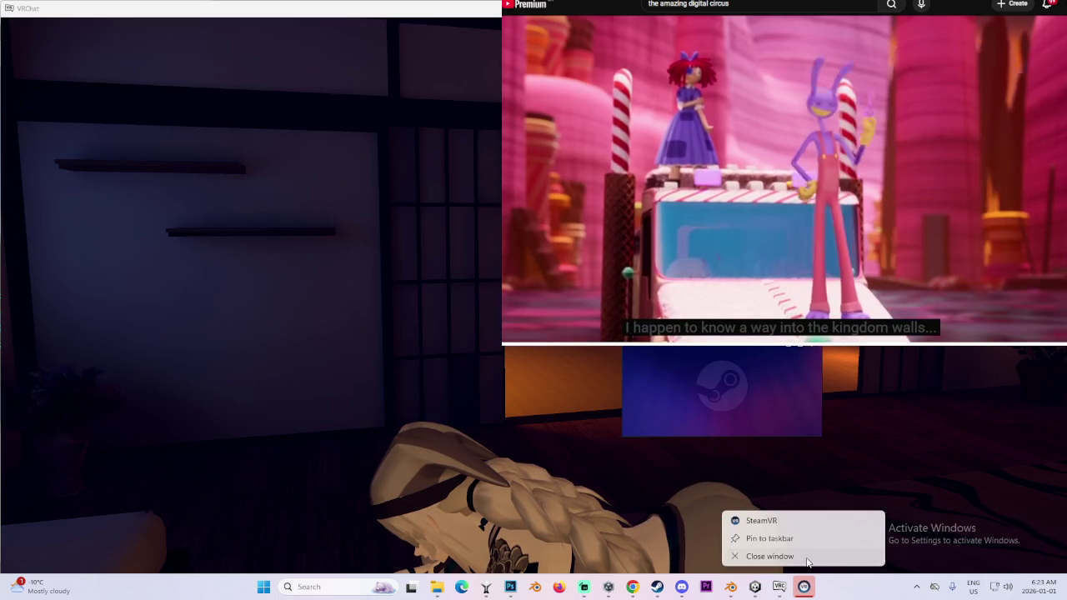
- Quit SteamVR and close the VRChat window from their taskbar menus
{"action": "left_click", "coordinate": [827, 518]}
{"action": "right_click", "coordinate": [804, 587]}
{"action": "left_click", "coordinate": [800, 556]}
{"action": "right_click", "coordinate": [778, 587]}
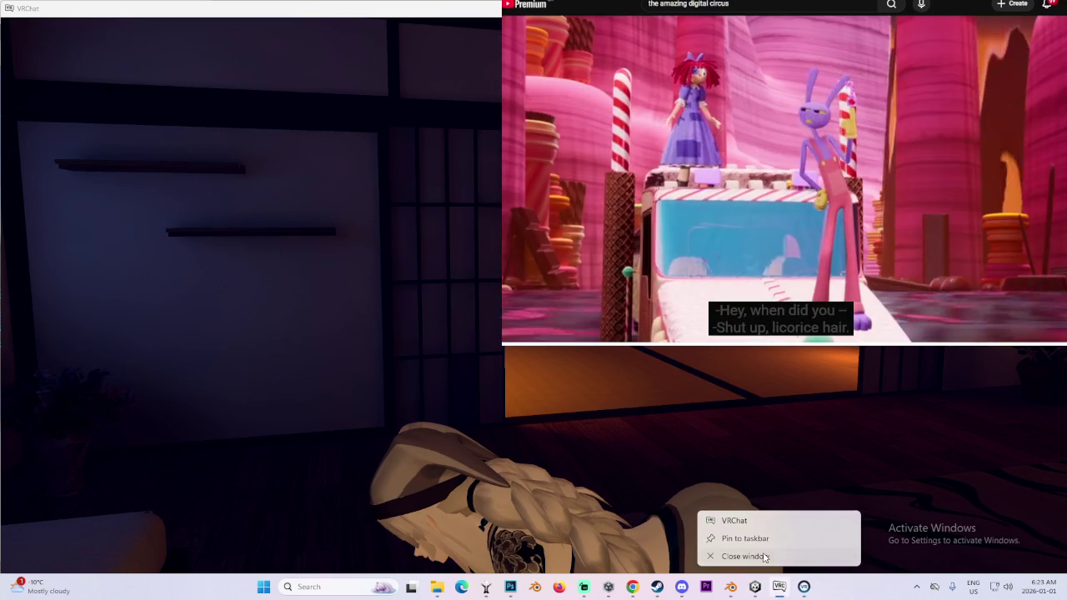
{"action": "left_click", "coordinate": [764, 556]}
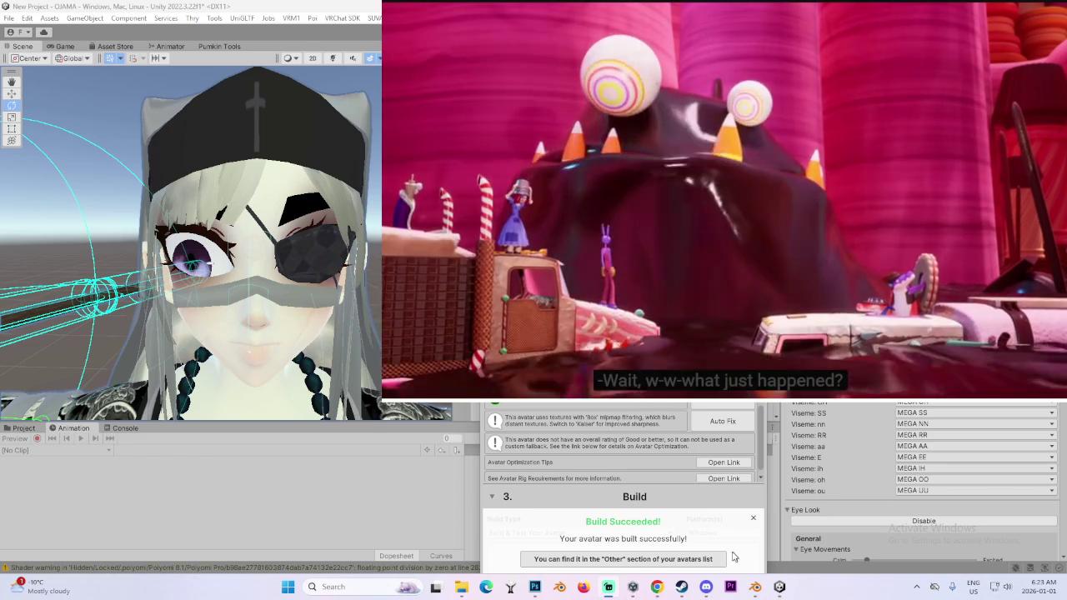
{"action": "mouse_move", "coordinate": [659, 589]}
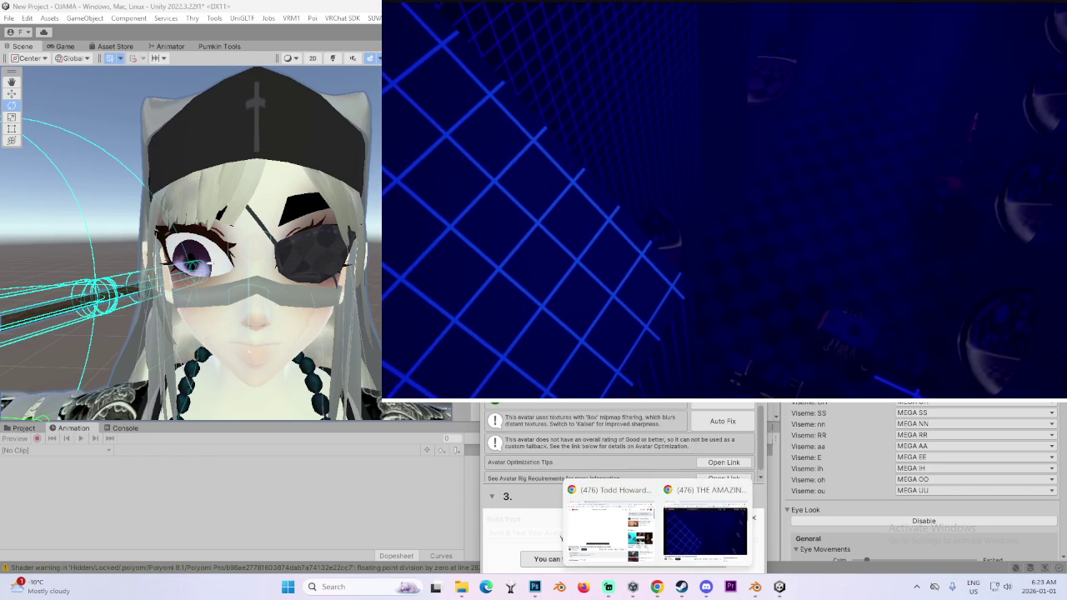
{"action": "left_click", "coordinate": [705, 532]}
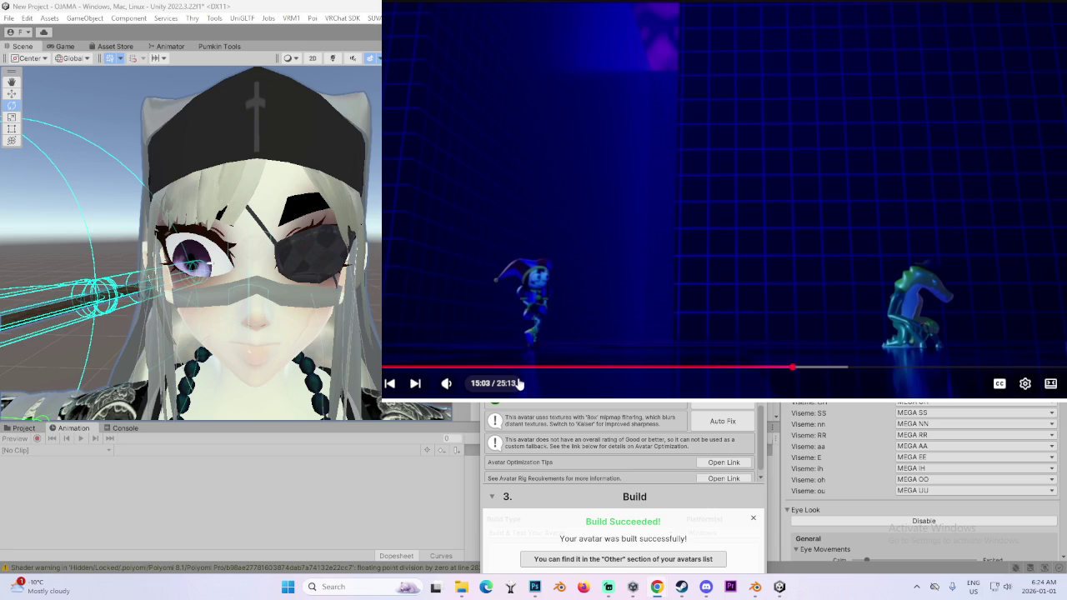
{"action": "left_click_drag", "start_coordinate": [275, 250], "coordinate": [210, 284]}
- Orbit and zoom out the Scene view to frame the avatar and spear from above
{"action": "left_click_drag", "start_coordinate": [336, 248], "coordinate": [294, 268]}
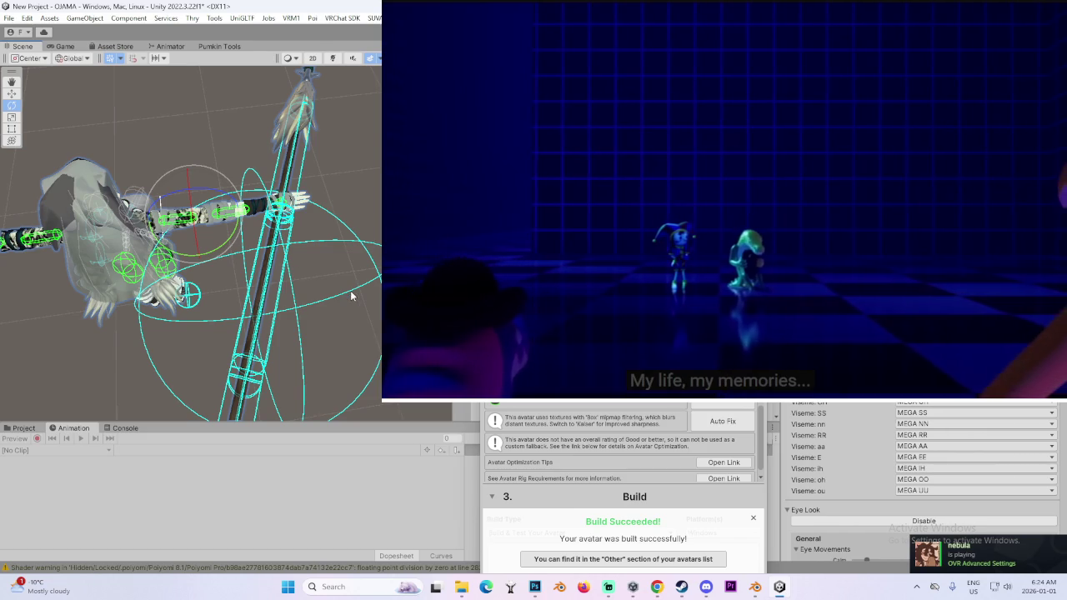
{"action": "left_click_drag", "start_coordinate": [314, 280], "coordinate": [216, 250]}
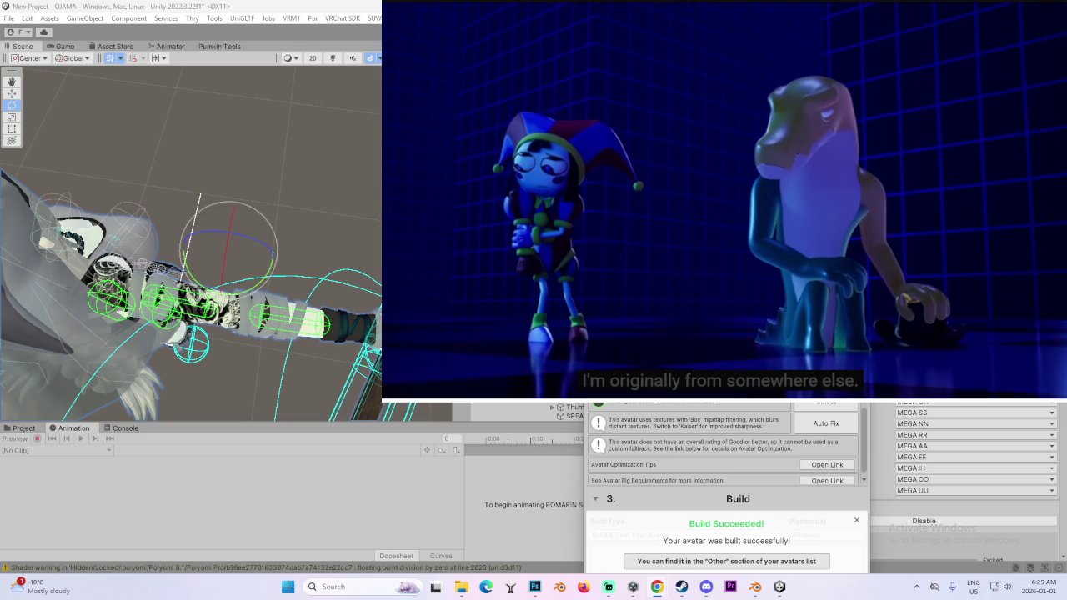
{"action": "left_click_drag", "start_coordinate": [362, 220], "coordinate": [350, 243]}
{"action": "key", "text": "e"}
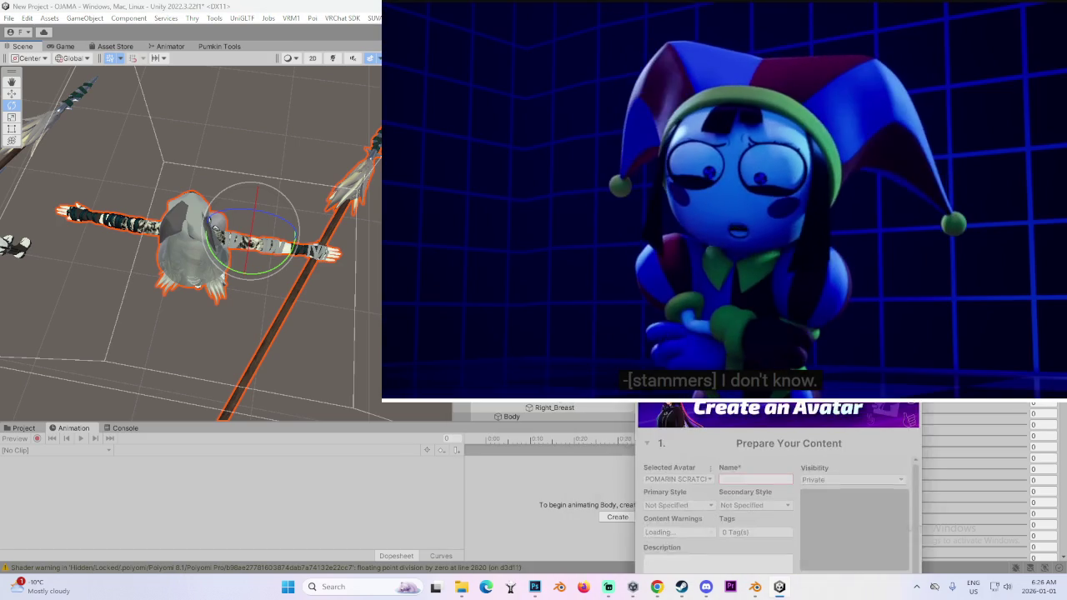
- Select the Body mesh, then the spear, then the whole avatar to inspect its playable layers
{"action": "left_click_drag", "start_coordinate": [250, 250], "coordinate": [363, 238]}
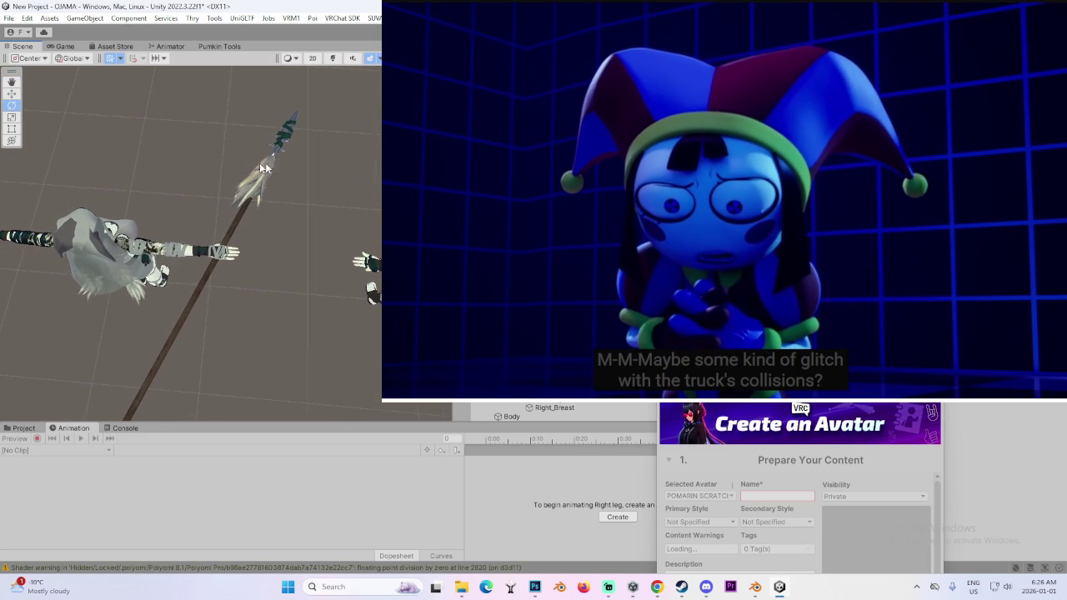
{"action": "left_click", "coordinate": [96, 250]}
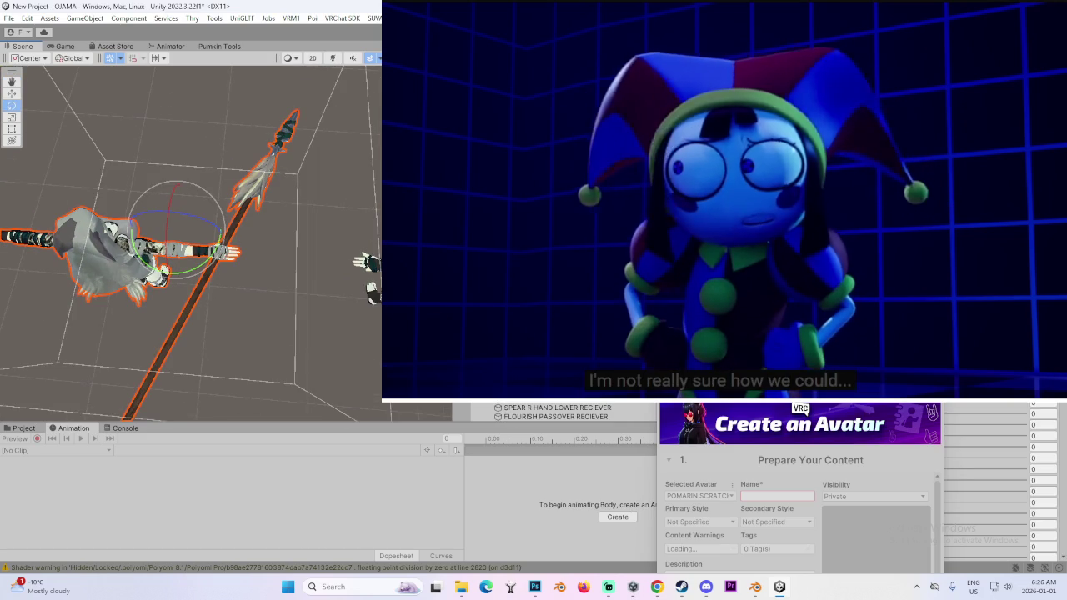
{"action": "left_click", "coordinate": [184, 312]}
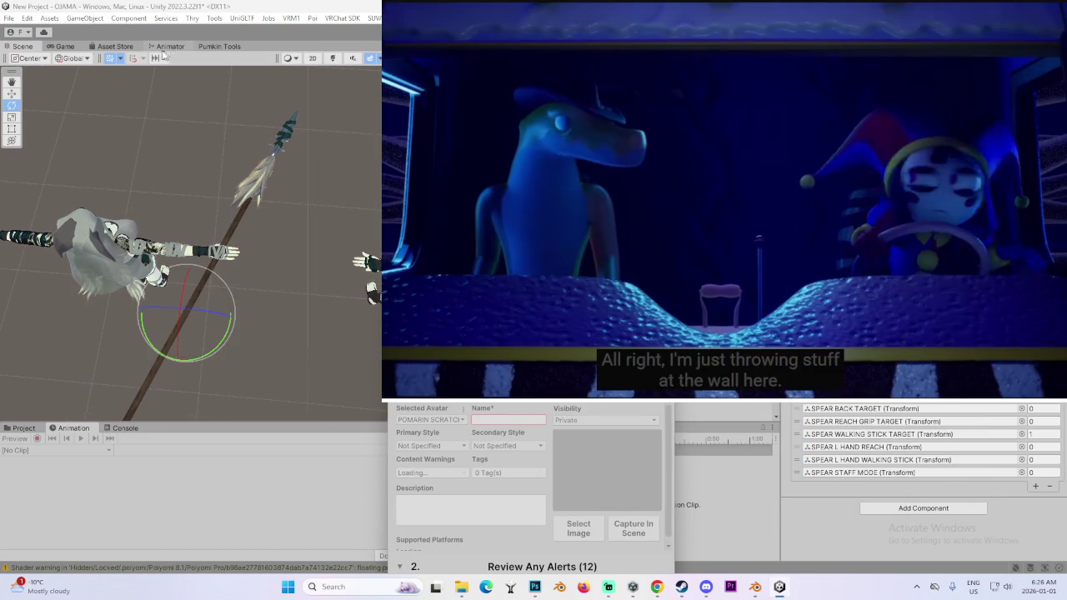
{"action": "left_click", "coordinate": [100, 250]}
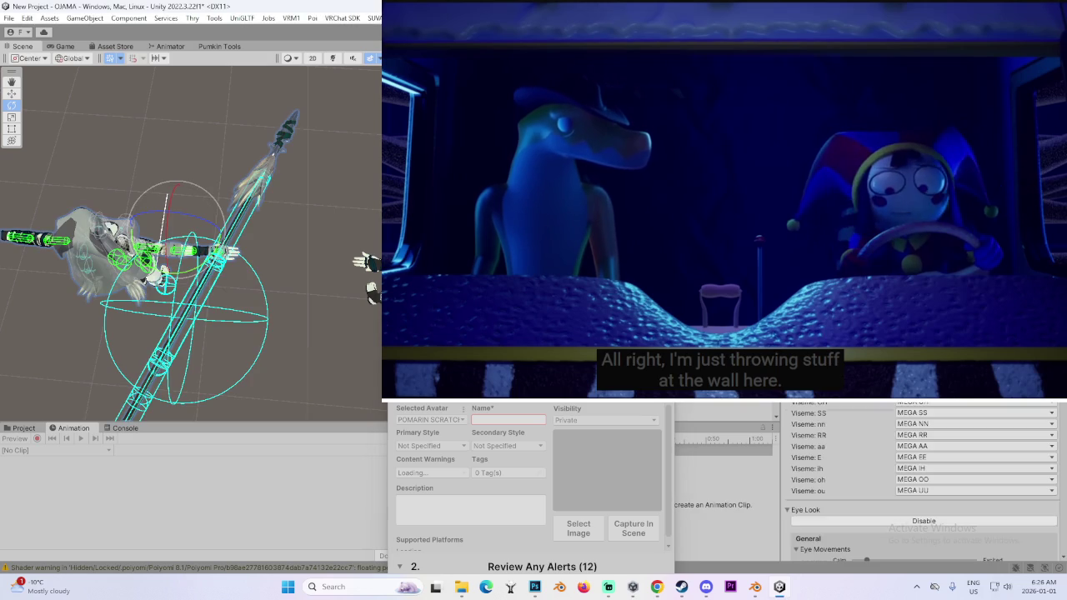
{"action": "scroll", "scroll_direction": "down", "scroll_amount": 3}
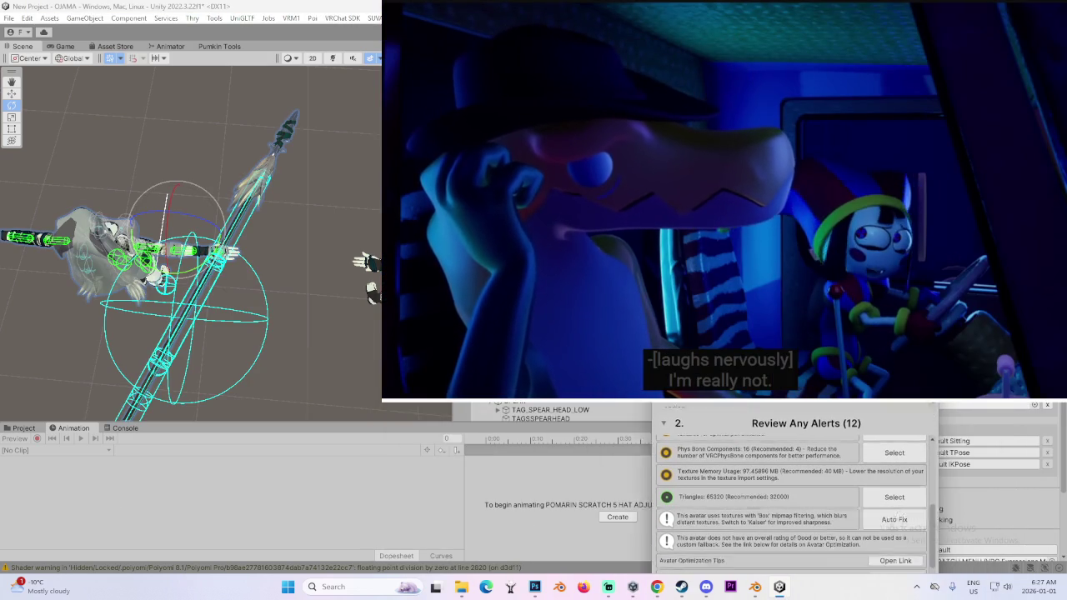
- Open the MARIN SCRATCH FX controller from the Project assets in the Animator
{"action": "left_click", "coordinate": [23, 428]}
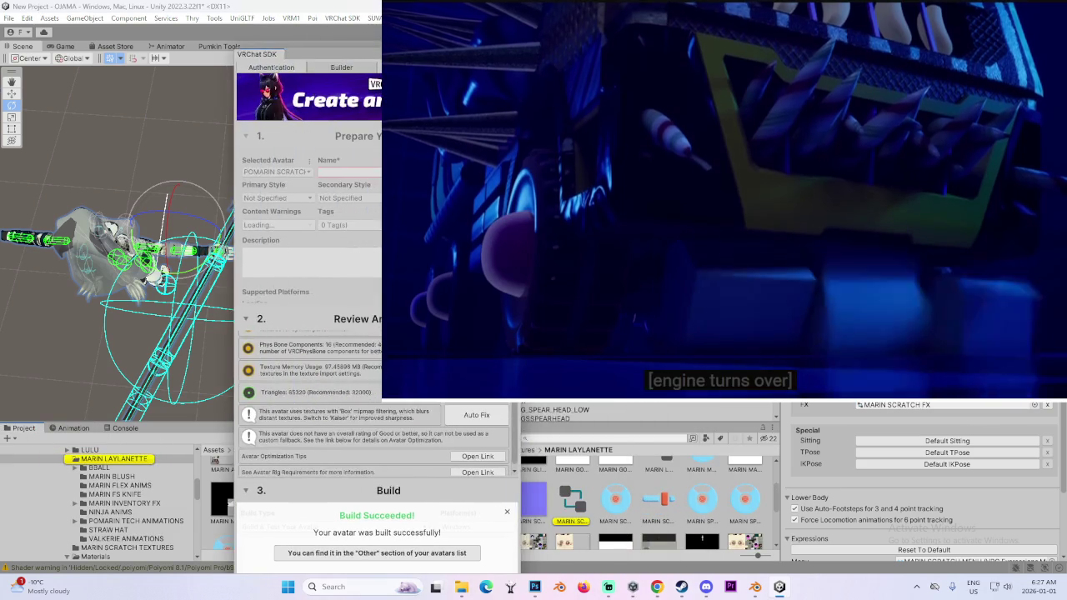
{"action": "left_click", "coordinate": [581, 491]}
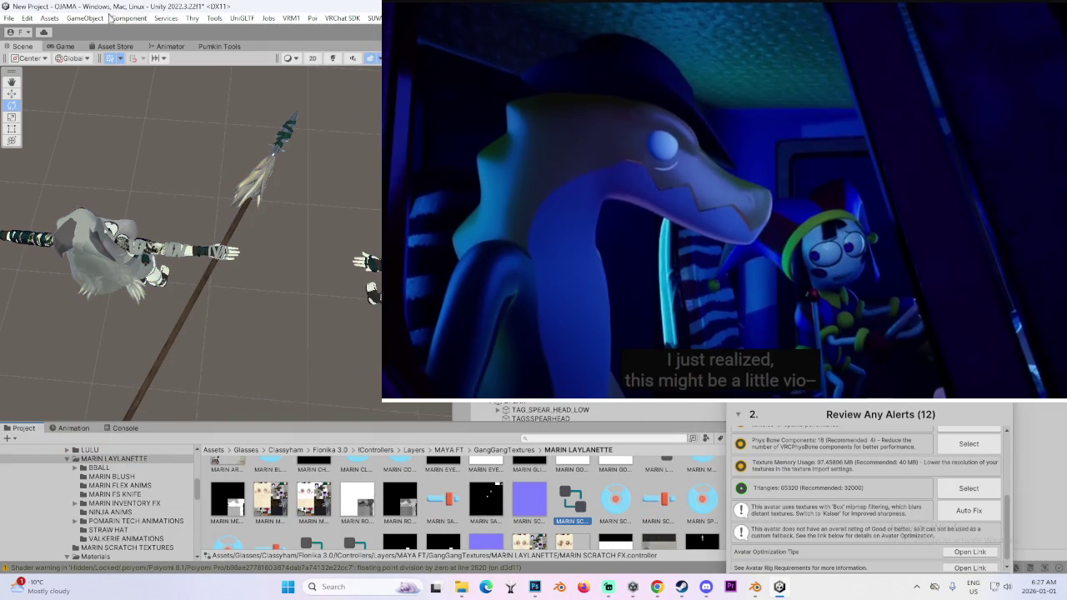
{"action": "left_click", "coordinate": [169, 47]}
{"action": "scroll", "scroll_direction": "up", "scroll_amount": 3}
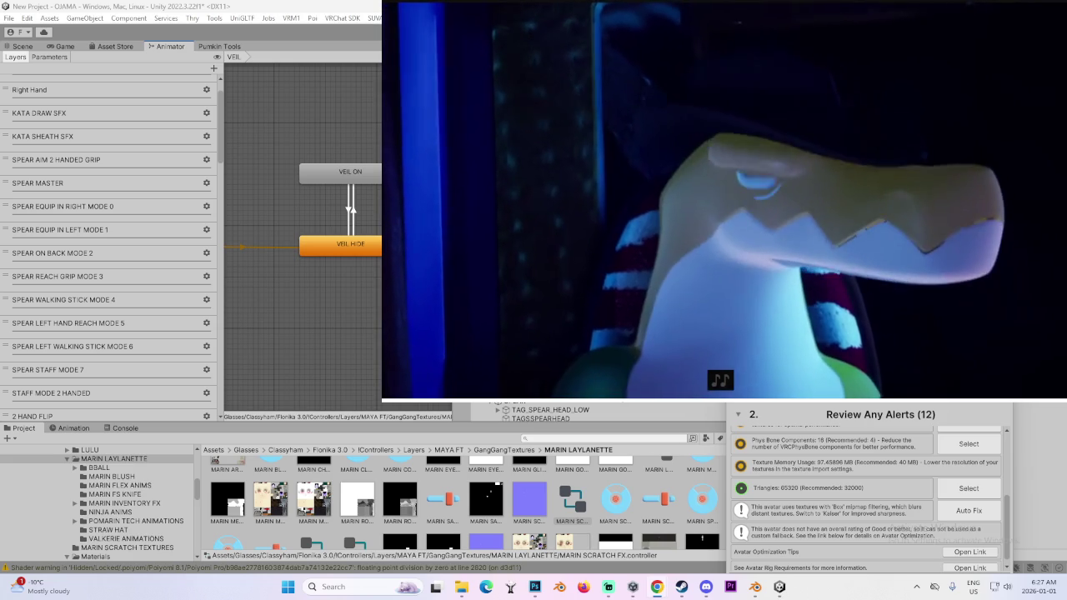
- Scroll through the MARIN SCRATCH FX controller's layer list
{"action": "mouse_move", "coordinate": [465, 386]}
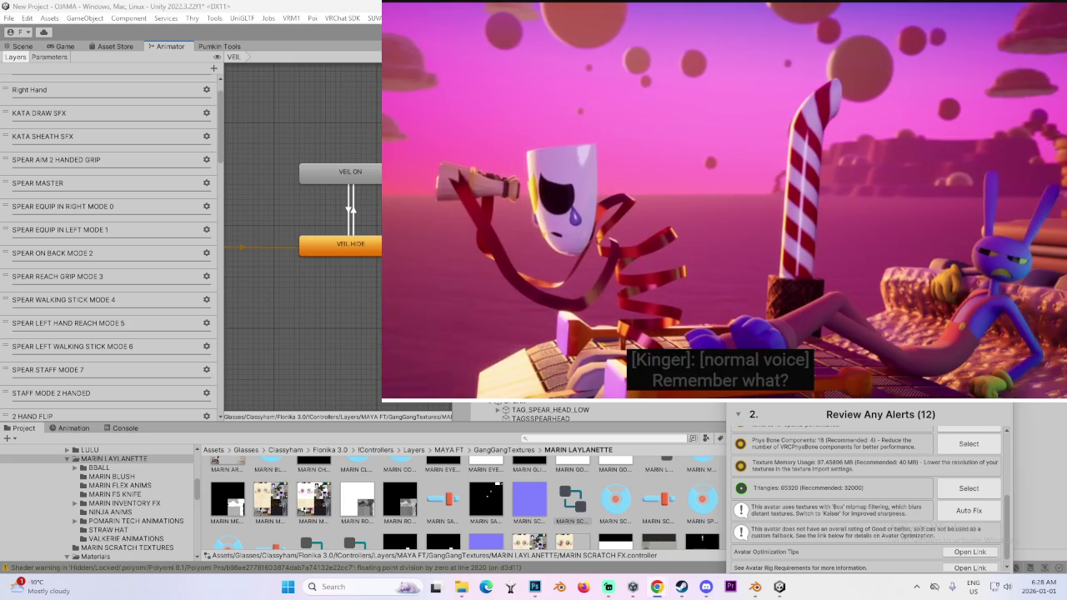
{"action": "scroll", "scroll_direction": "down", "scroll_amount": 3}
{"action": "scroll", "scroll_direction": "down", "scroll_amount": 3}
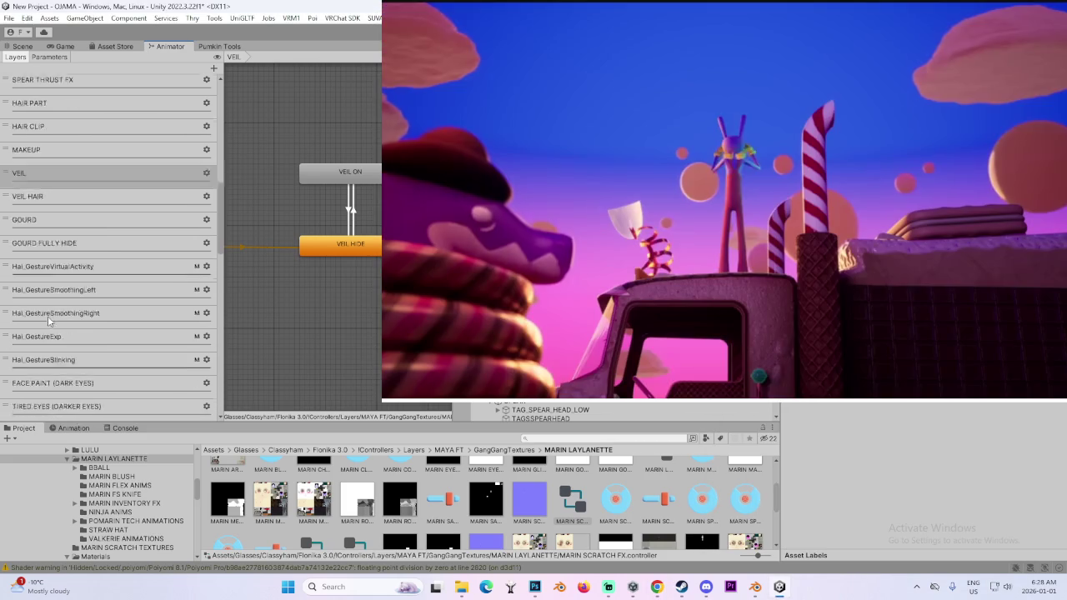
{"action": "scroll", "scroll_direction": "down", "scroll_amount": 3}
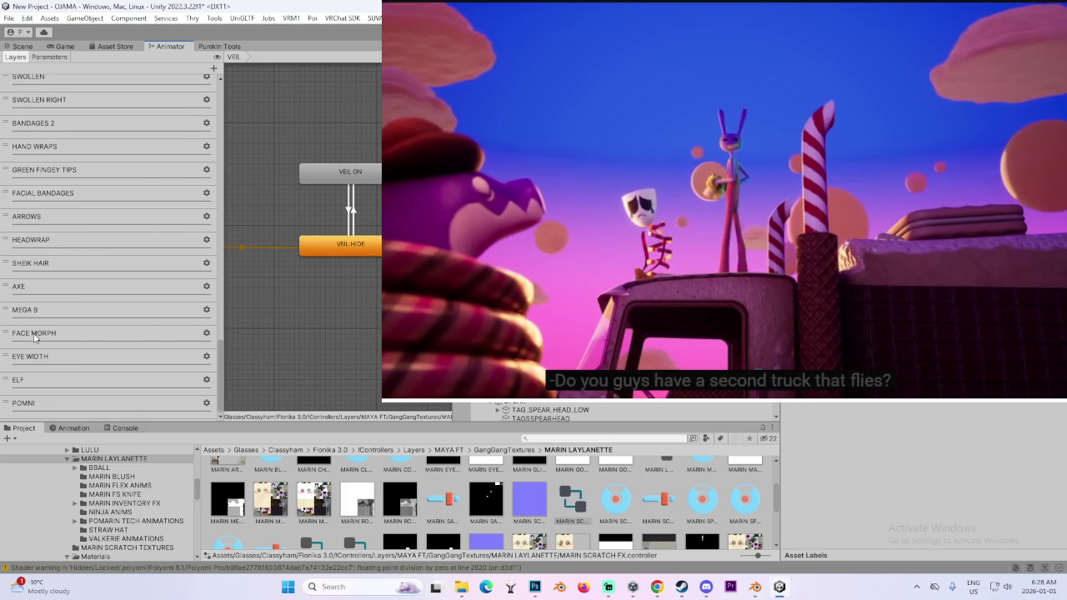
{"action": "scroll", "scroll_direction": "up", "scroll_amount": 3}
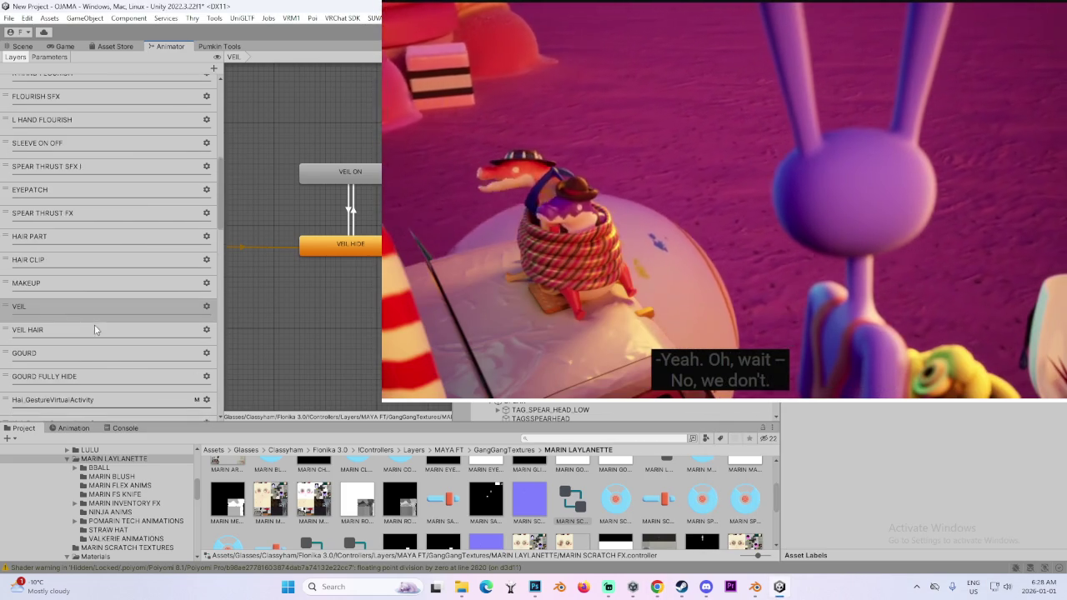
- Show the SPEAR MASTER layer graph, widen the layers pane and inspect a state's parameter drivers
{"action": "left_click", "coordinate": [50, 224]}
{"action": "left_click_drag", "start_coordinate": [342, 166], "coordinate": [354, 304]}
{"action": "scroll", "scroll_direction": "down", "scroll_amount": 3}
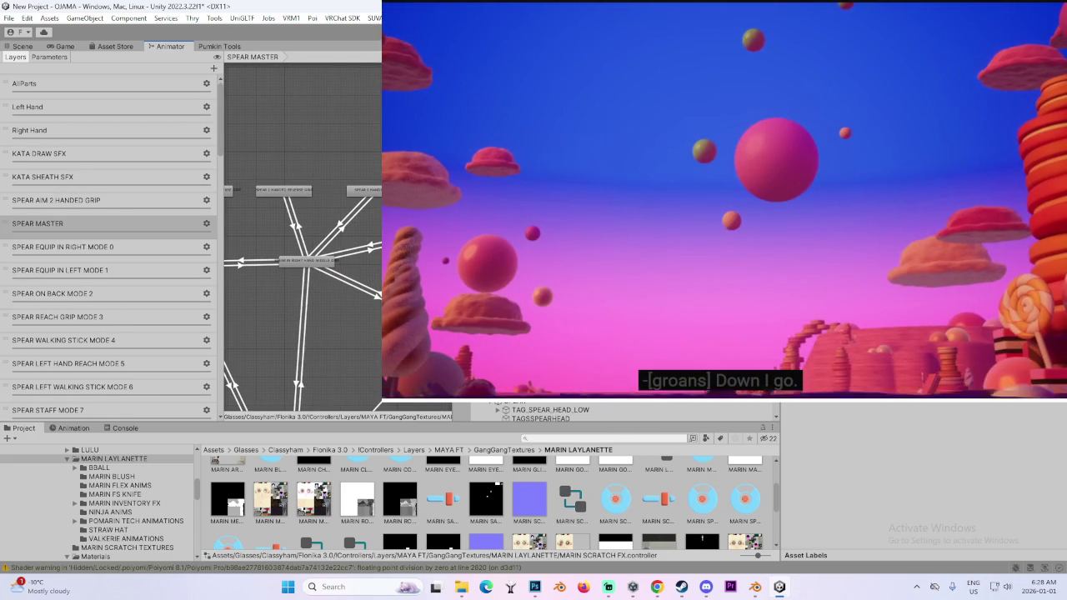
{"action": "left_click_drag", "start_coordinate": [219, 250], "coordinate": [323, 250]}
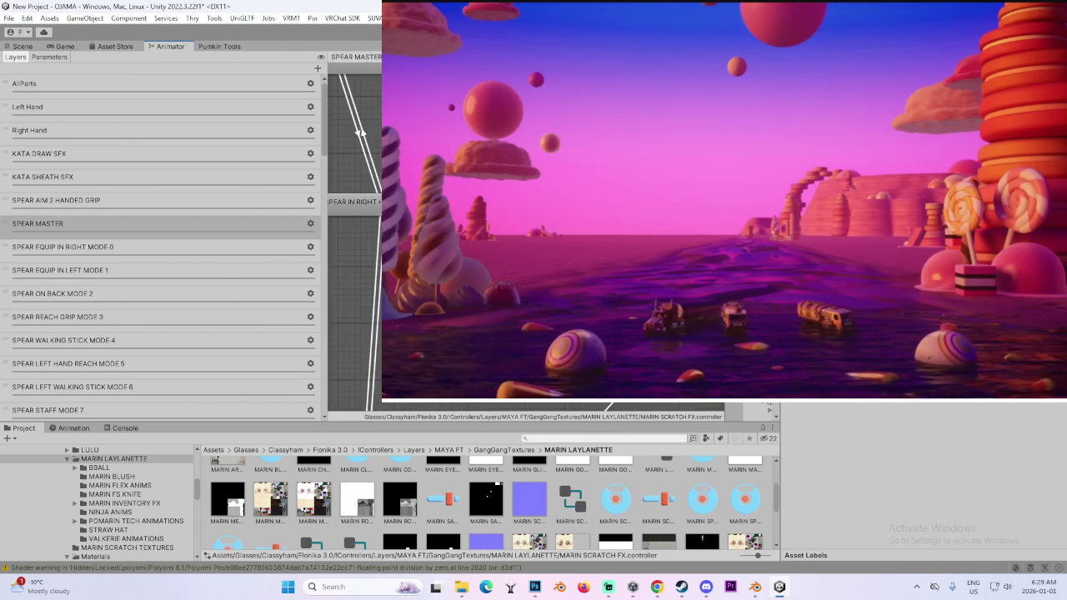
{"action": "left_click_drag", "start_coordinate": [346, 150], "coordinate": [371, 150]}
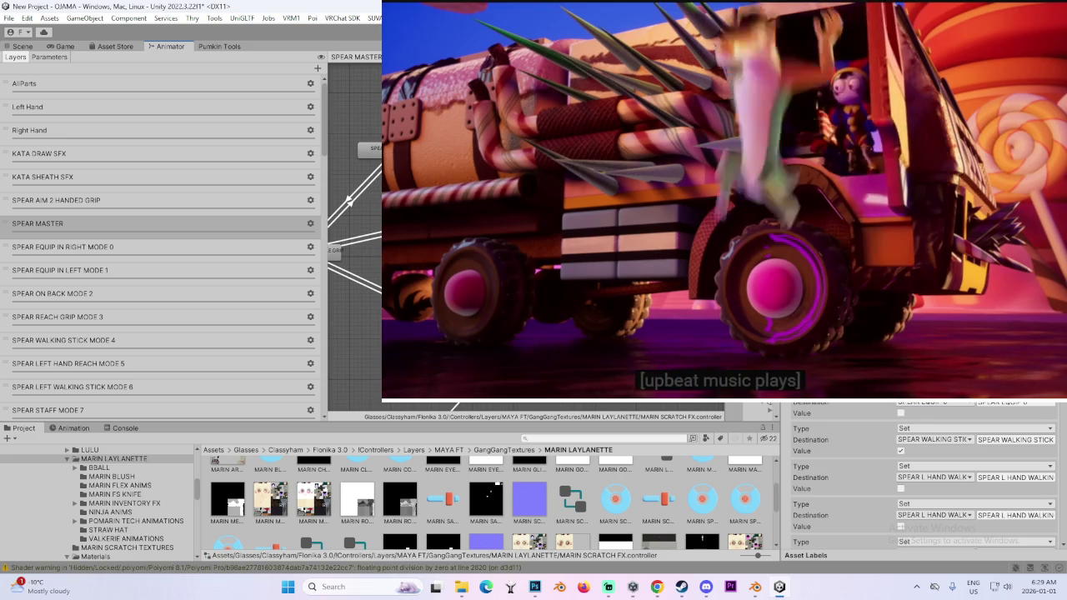
{"action": "scroll", "scroll_direction": "down", "scroll_amount": 3}
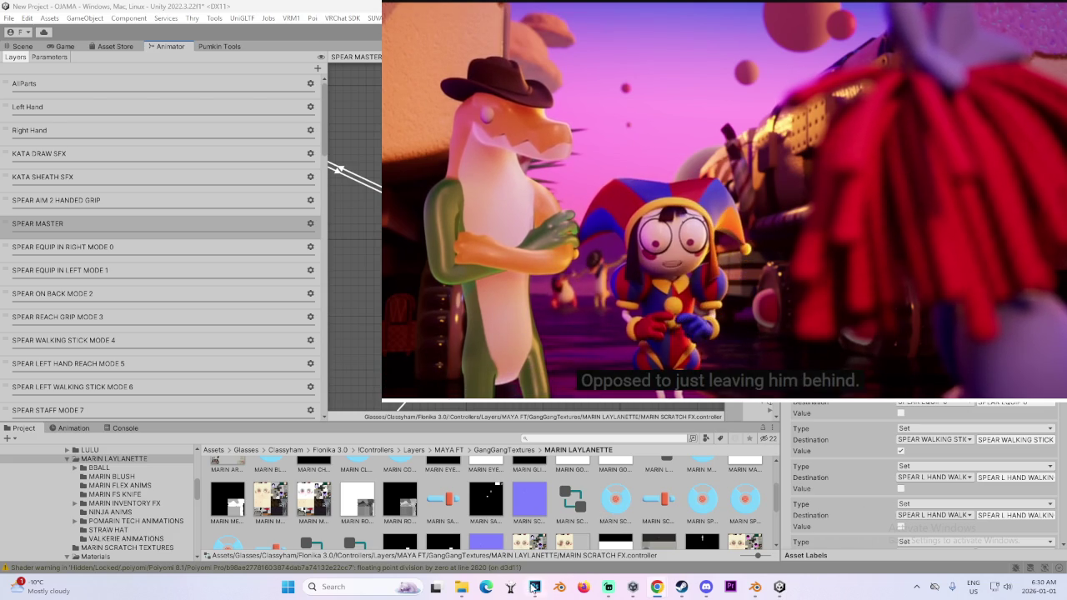
{"action": "left_click", "coordinate": [513, 589]}
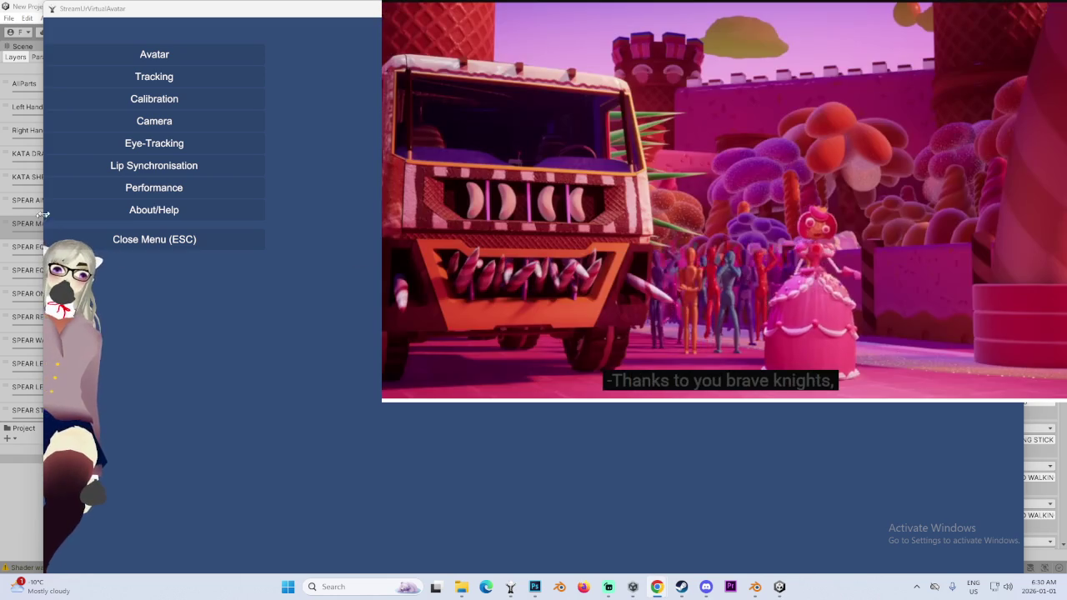
{"action": "left_click", "coordinate": [167, 123]}
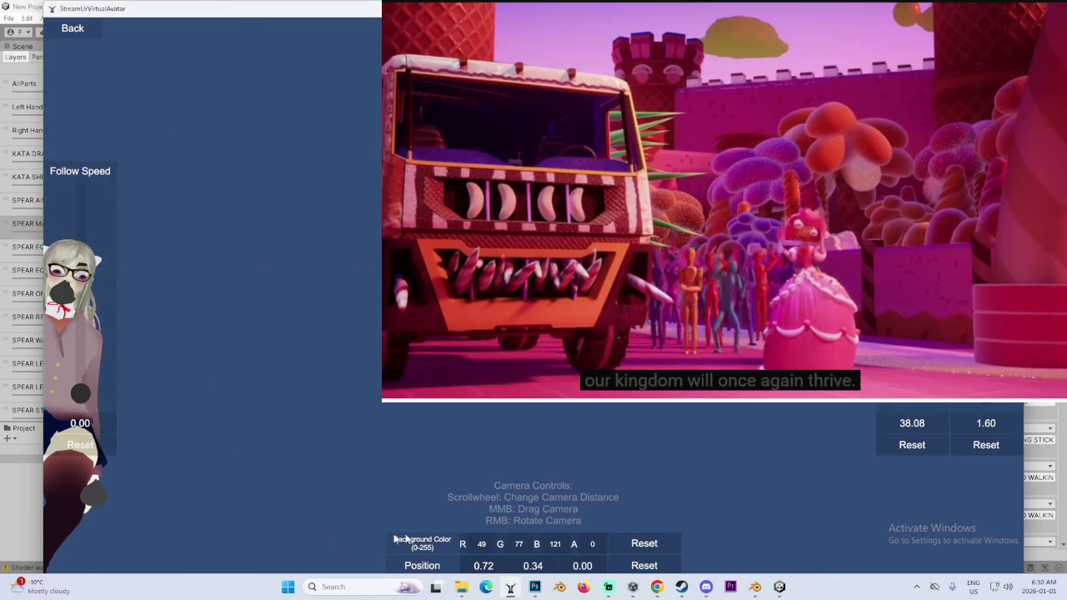
{"action": "left_click_drag", "start_coordinate": [258, 10], "coordinate": [320, 55]}
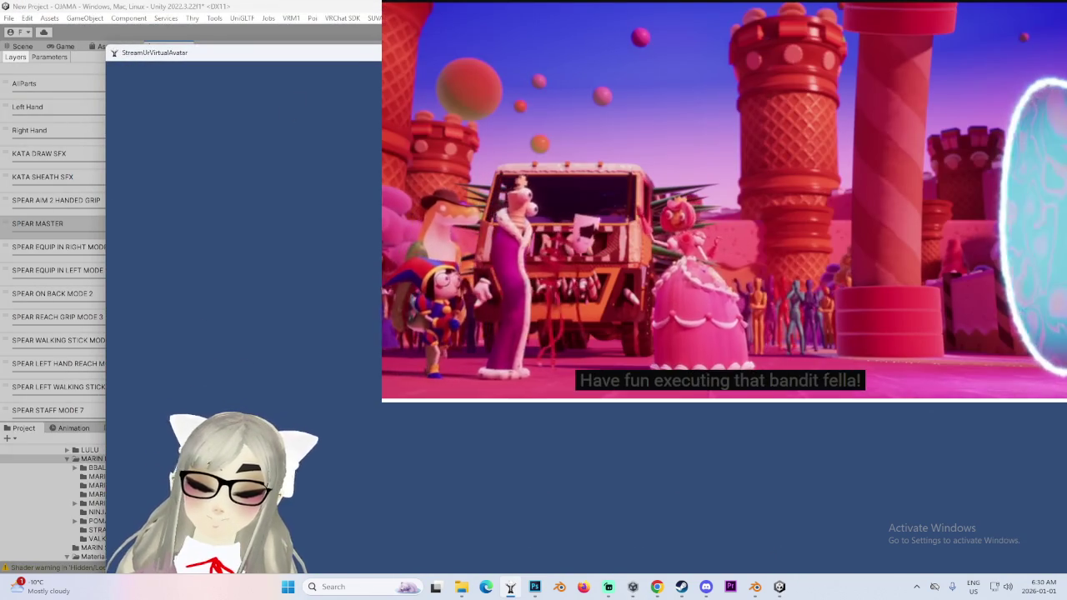
{"action": "mouse_move", "coordinate": [226, 109]}
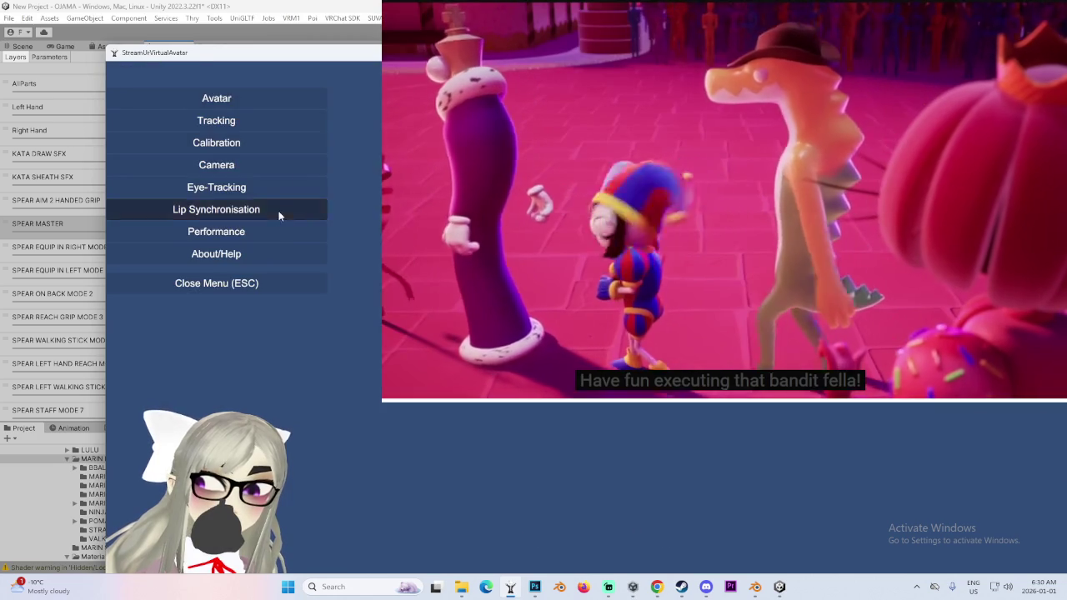
{"action": "left_click", "coordinate": [277, 212]}
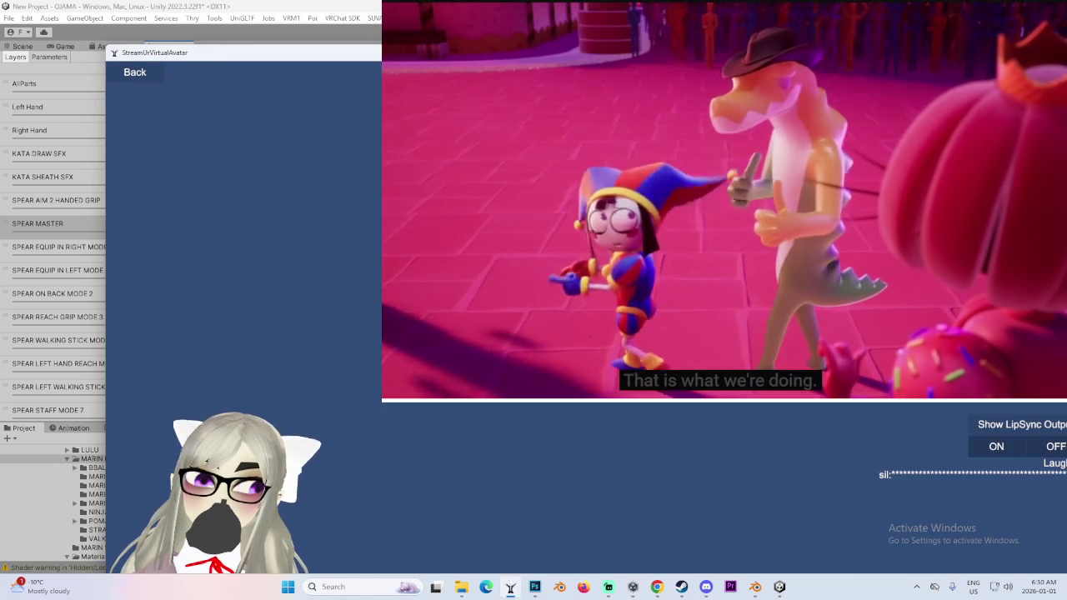
{"action": "key", "text": "alt+Tab"}
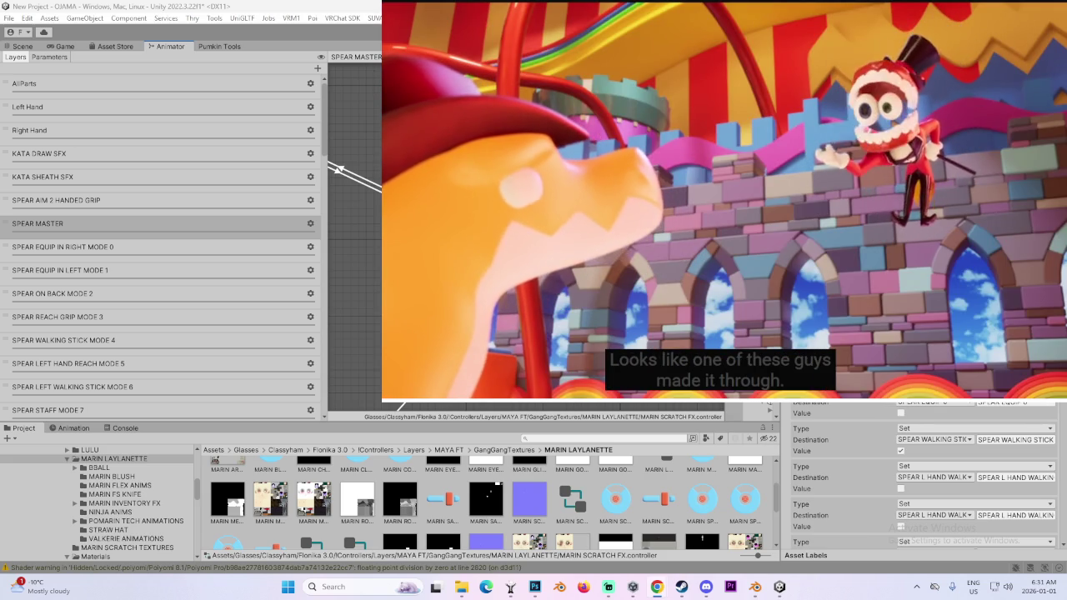
{"action": "mouse_move", "coordinate": [465, 248]}
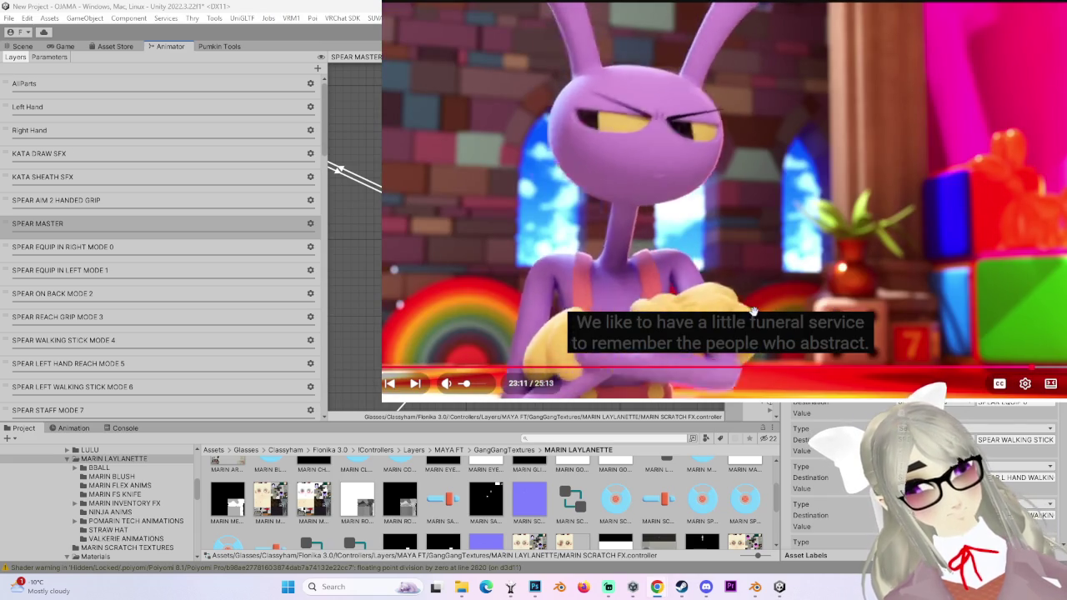
- Seek the circus episode to 22:57, 22:44, then 22:52 and let it play on
{"action": "left_click", "coordinate": [1024, 368]}
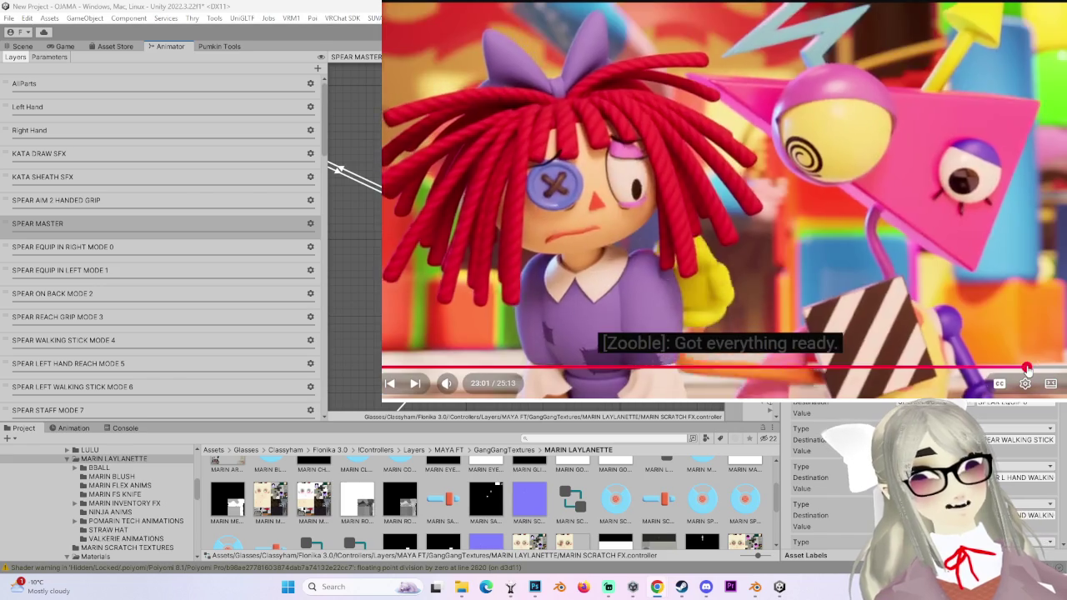
{"action": "left_click", "coordinate": [1019, 367]}
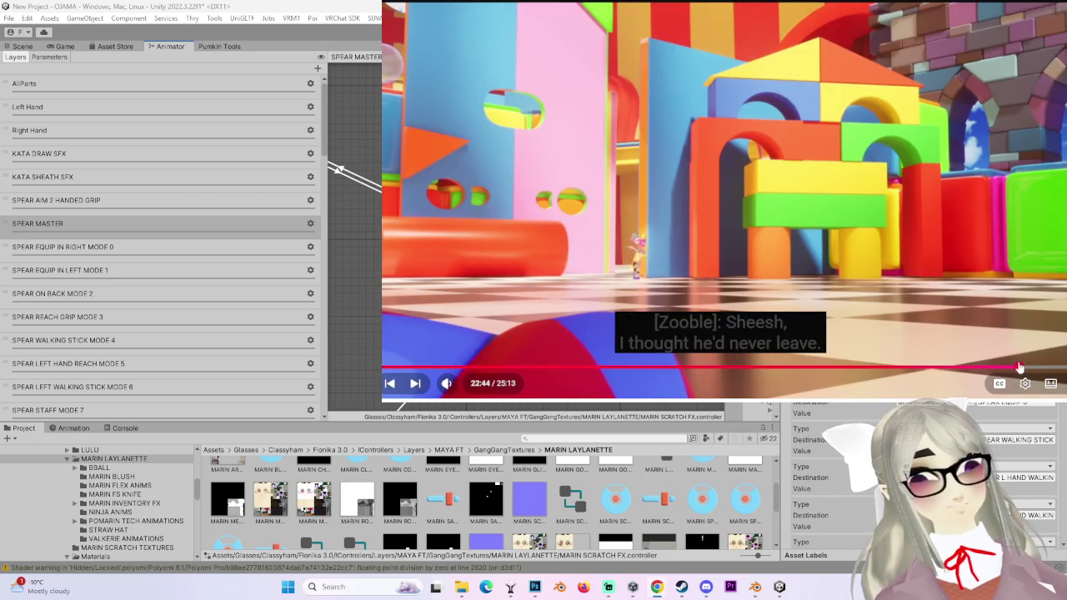
{"action": "left_click", "coordinate": [1023, 368]}
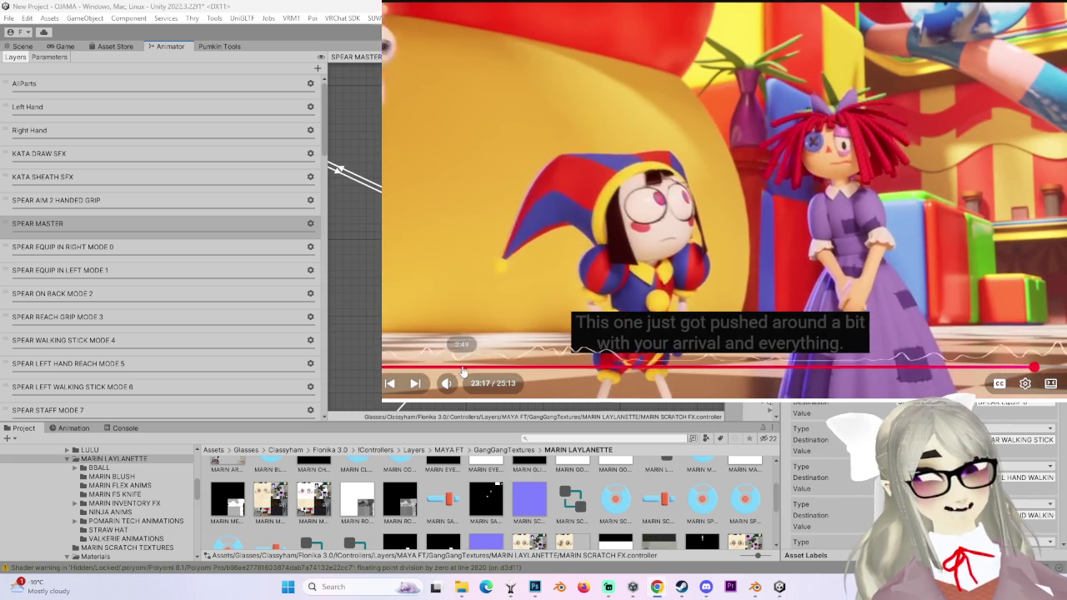
{"action": "mouse_move", "coordinate": [472, 385]}
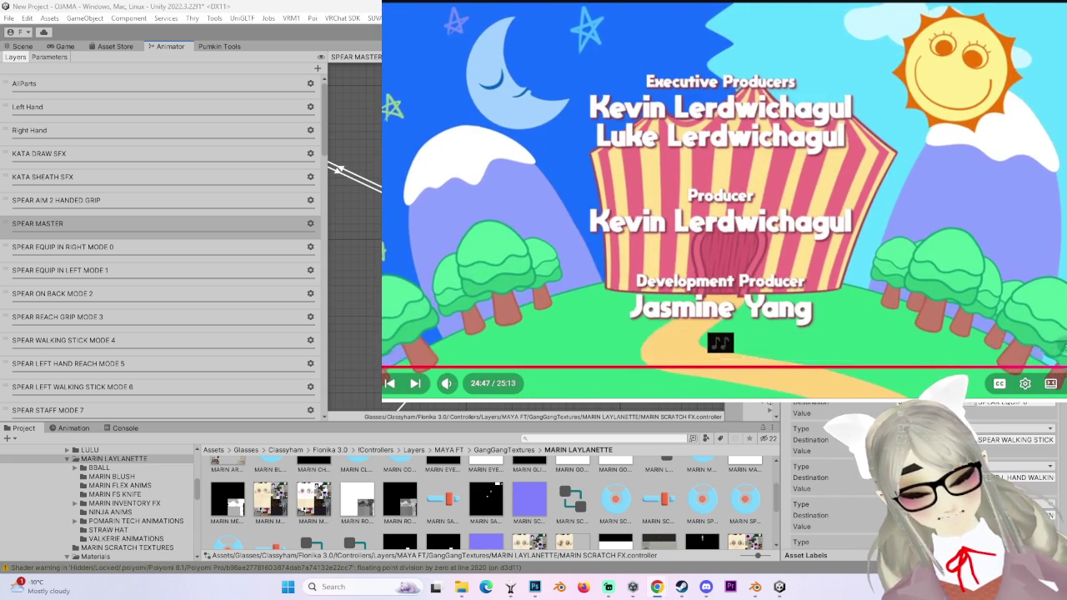
- Pause and seek the episode between 15:02 and 15:39, settling at 15:26
{"action": "key", "text": "Left"}
{"action": "key", "text": "space"}
{"action": "left_click", "coordinate": [809, 367]}
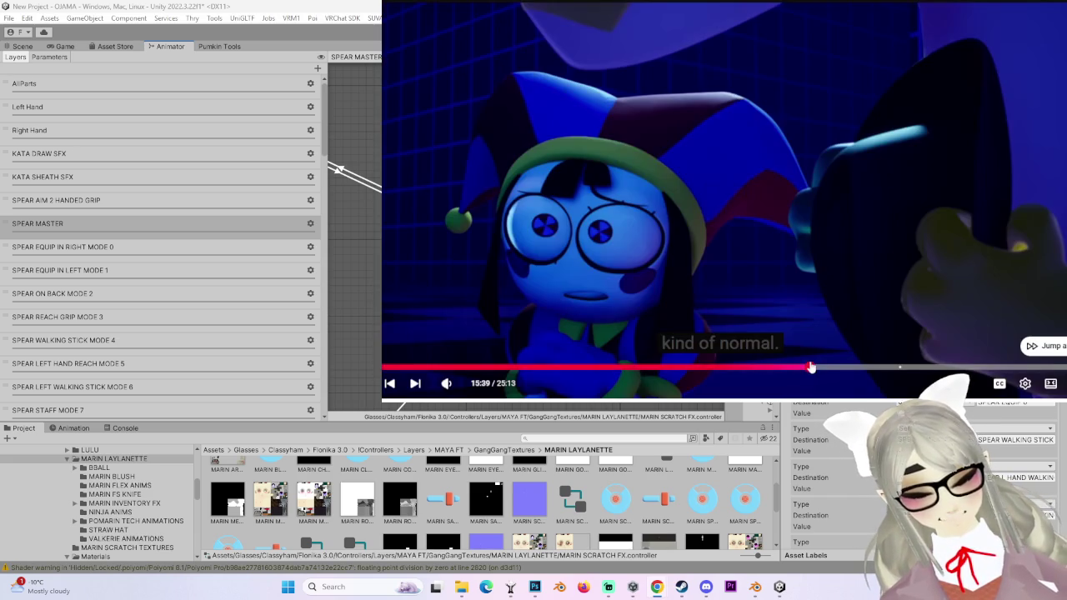
{"action": "key", "text": "space"}
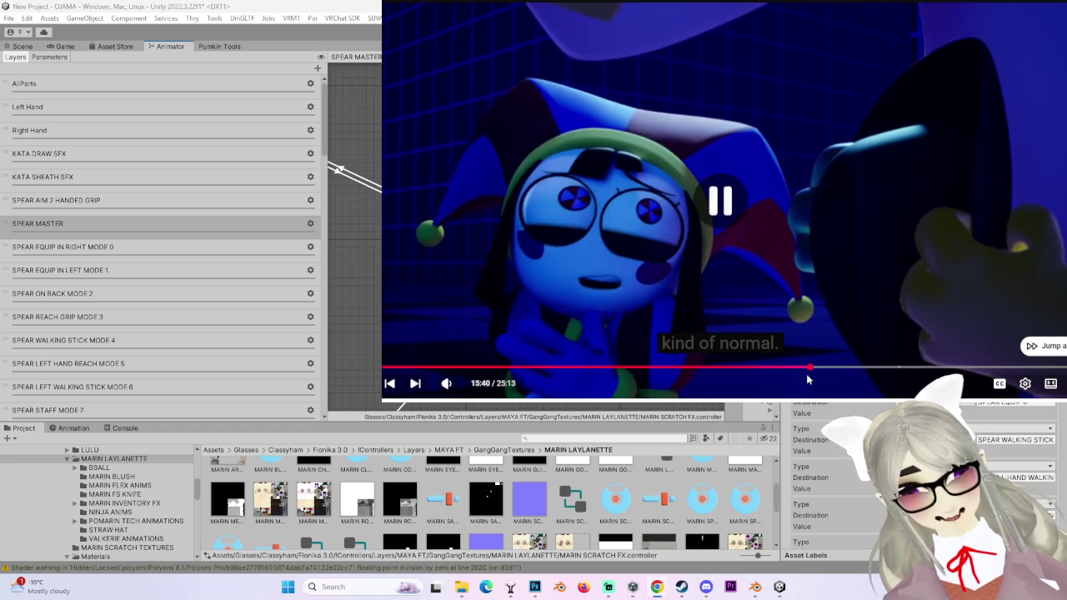
{"action": "left_click", "coordinate": [797, 370]}
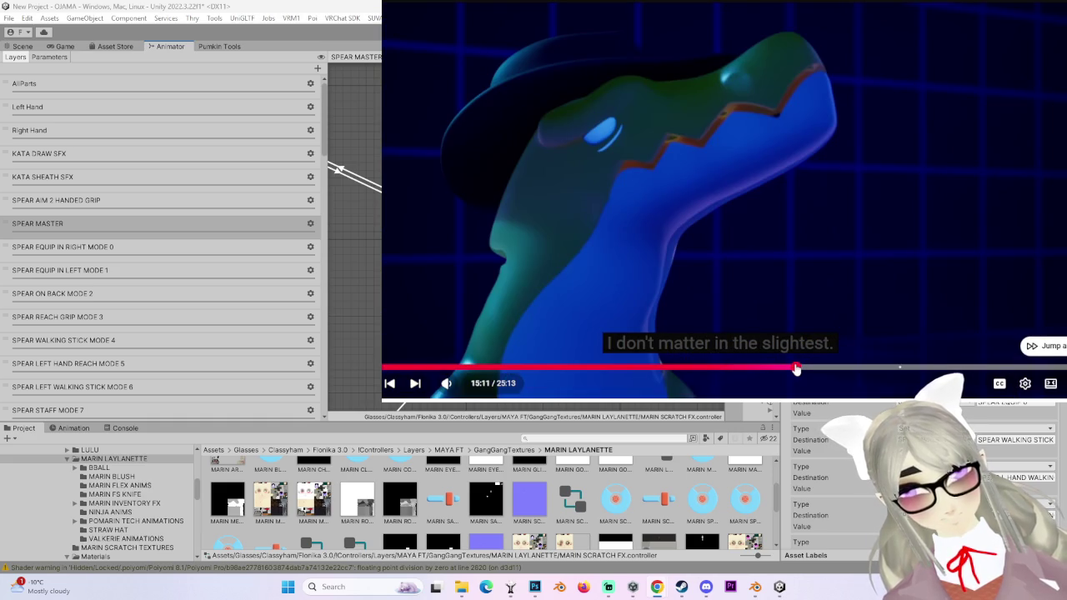
{"action": "left_click", "coordinate": [800, 370]}
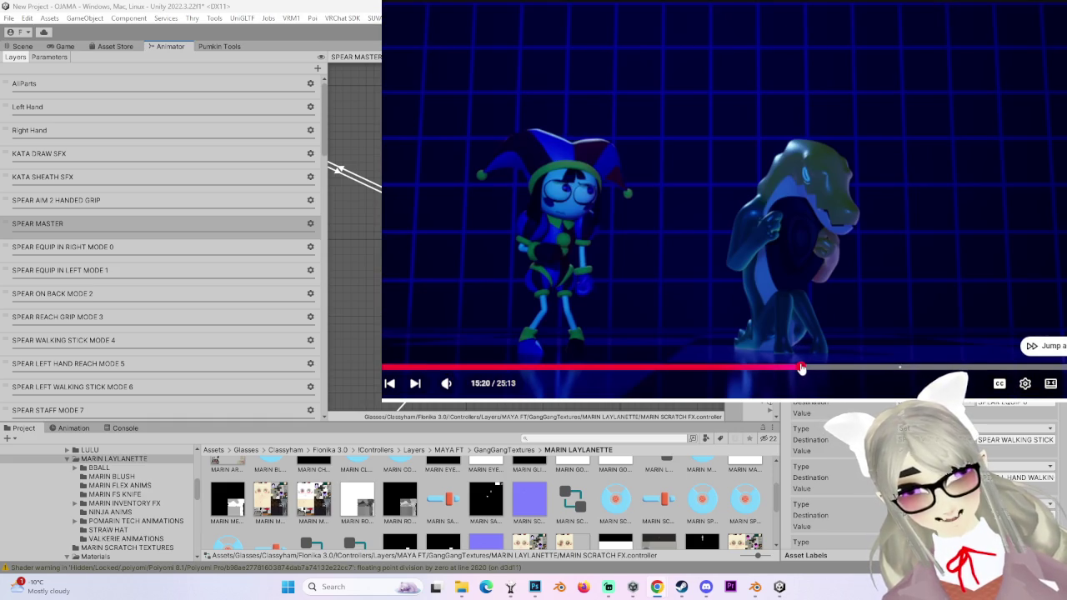
{"action": "left_click", "coordinate": [793, 369]}
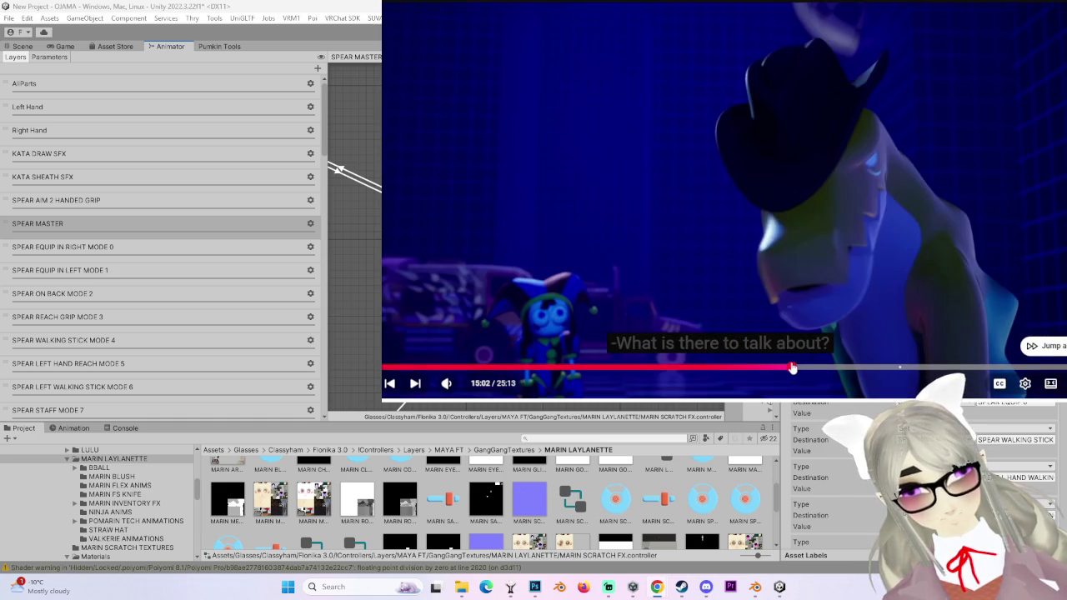
{"action": "left_click", "coordinate": [798, 369]}
{"action": "left_click", "coordinate": [814, 370]}
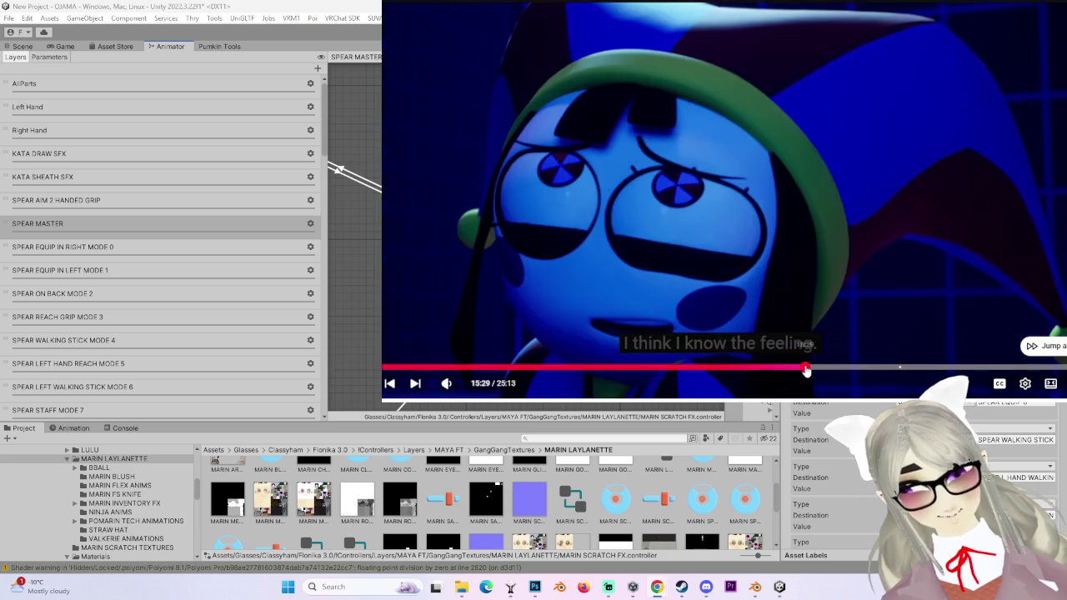
{"action": "left_click", "coordinate": [803, 369]}
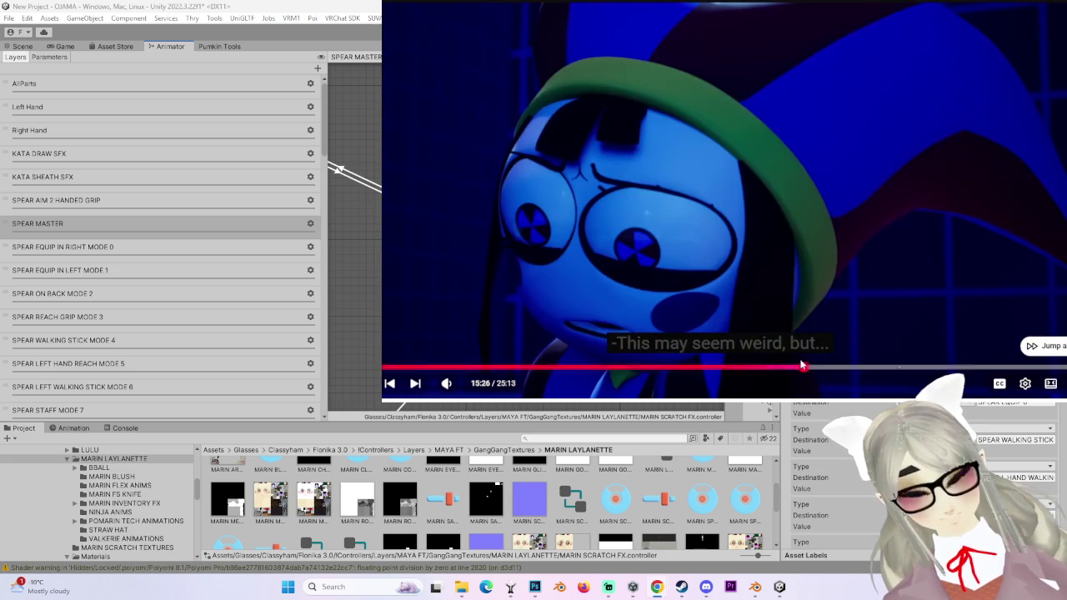
- Skip ahead past 16:41 and 17:23, scrubbing forward to about 22:21
{"action": "left_click", "coordinate": [842, 370]}
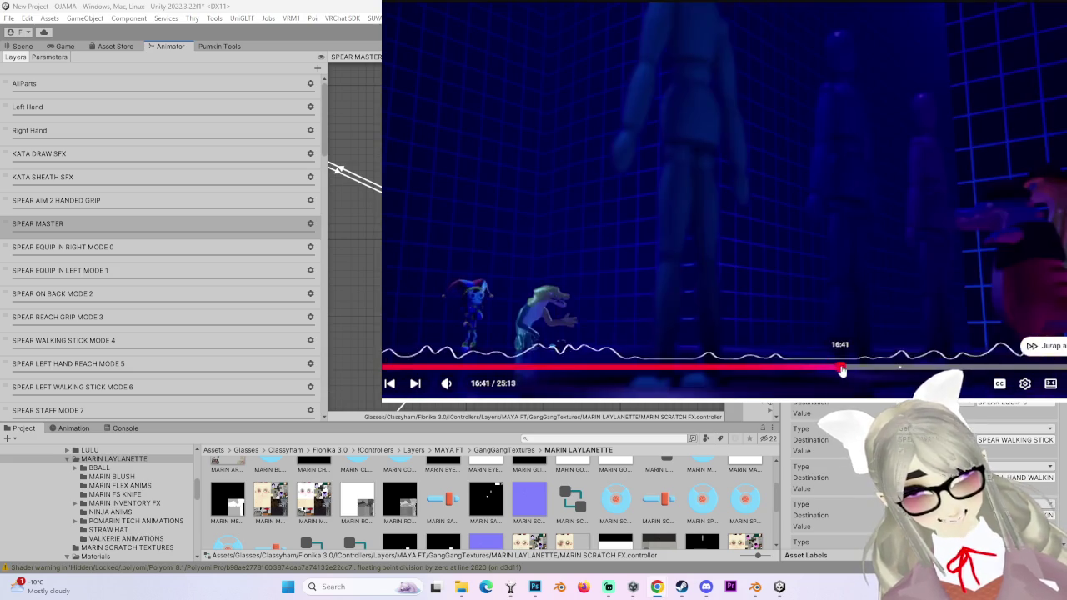
{"action": "left_click", "coordinate": [886, 370]}
{"action": "left_click", "coordinate": [861, 369]}
{"action": "left_click_drag", "start_coordinate": [828, 371], "coordinate": [994, 367]}
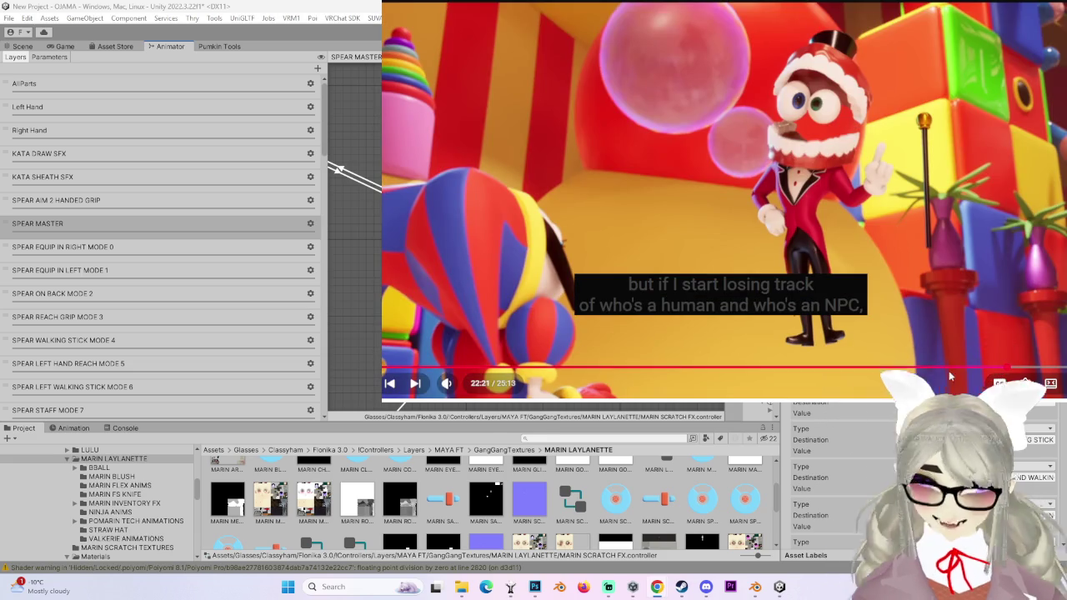
{"action": "key", "text": "Left"}
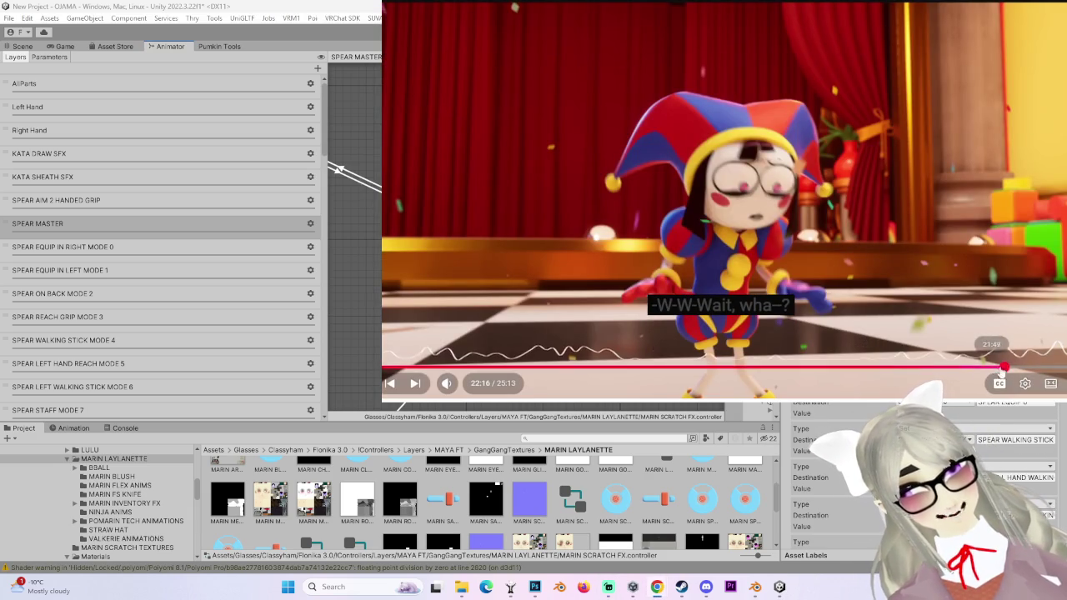
- Scrub the episode back to about 22:10, pause at 22:26, then seek to 22:17
{"action": "left_click_drag", "start_coordinate": [1005, 370], "coordinate": [1009, 366]}
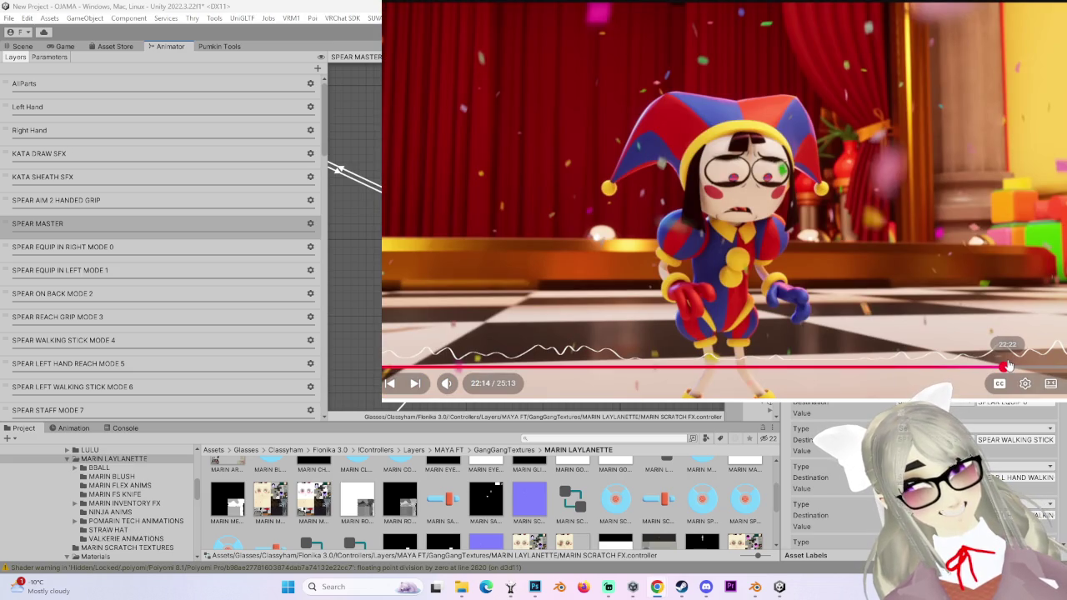
{"action": "left_click_drag", "start_coordinate": [1002, 368], "coordinate": [1016, 367]}
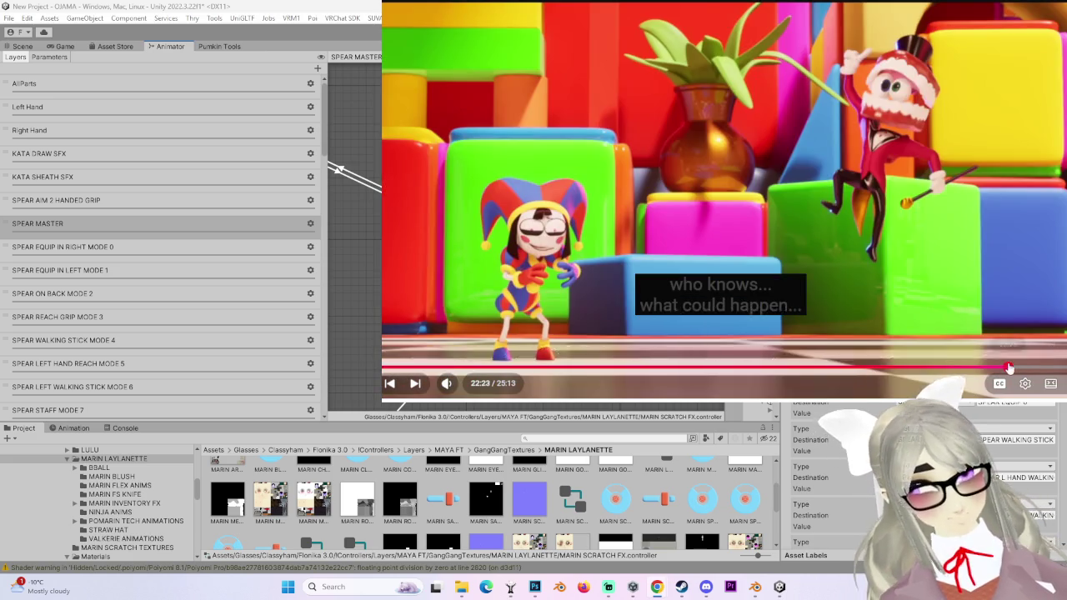
{"action": "left_click", "coordinate": [1014, 339]}
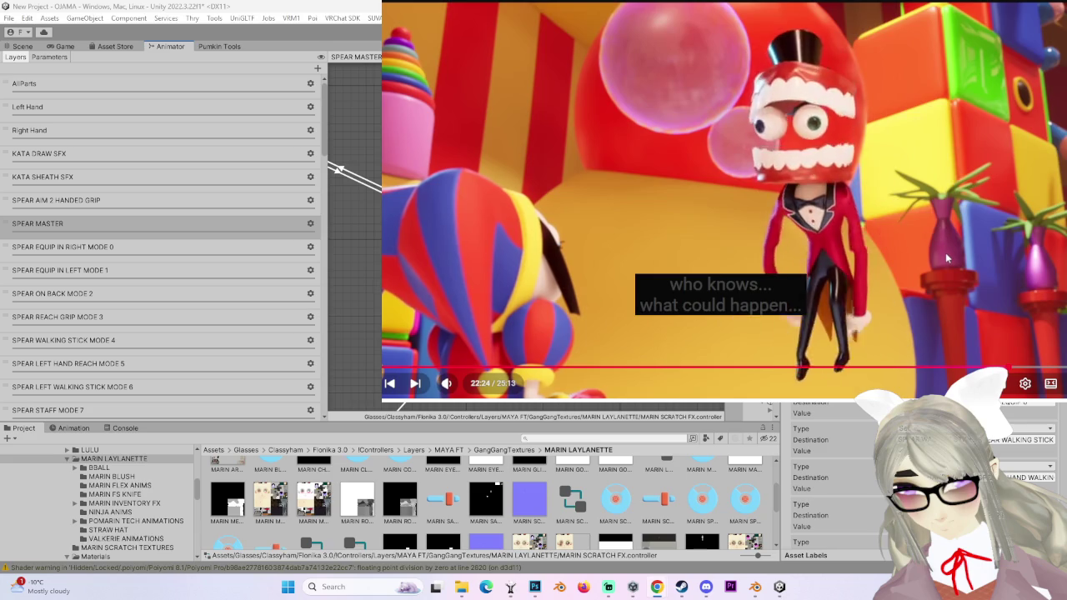
{"action": "left_click", "coordinate": [786, 227]}
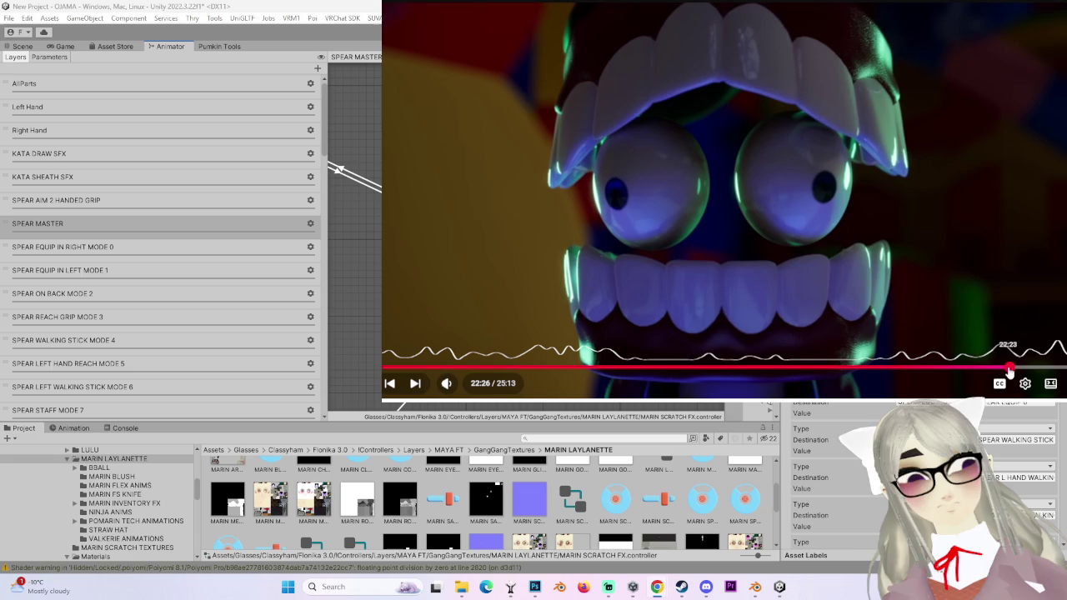
{"action": "left_click", "coordinate": [1006, 370]}
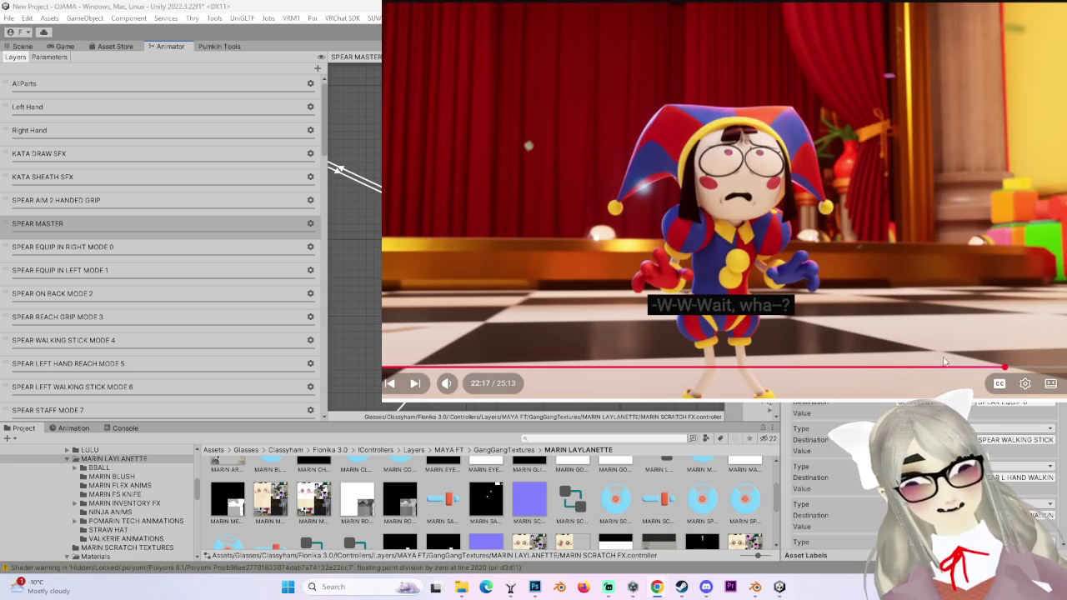
- Rewind the episode to 22:07, then pause and resume it repeatedly up to 22:18
{"action": "key", "text": "j"}
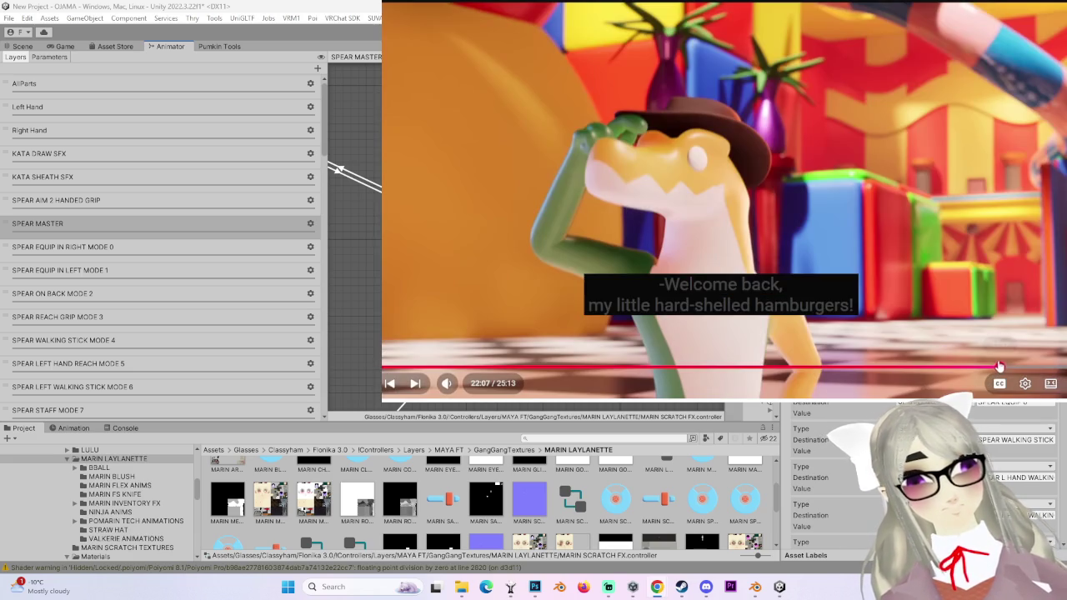
{"action": "key", "text": "k"}
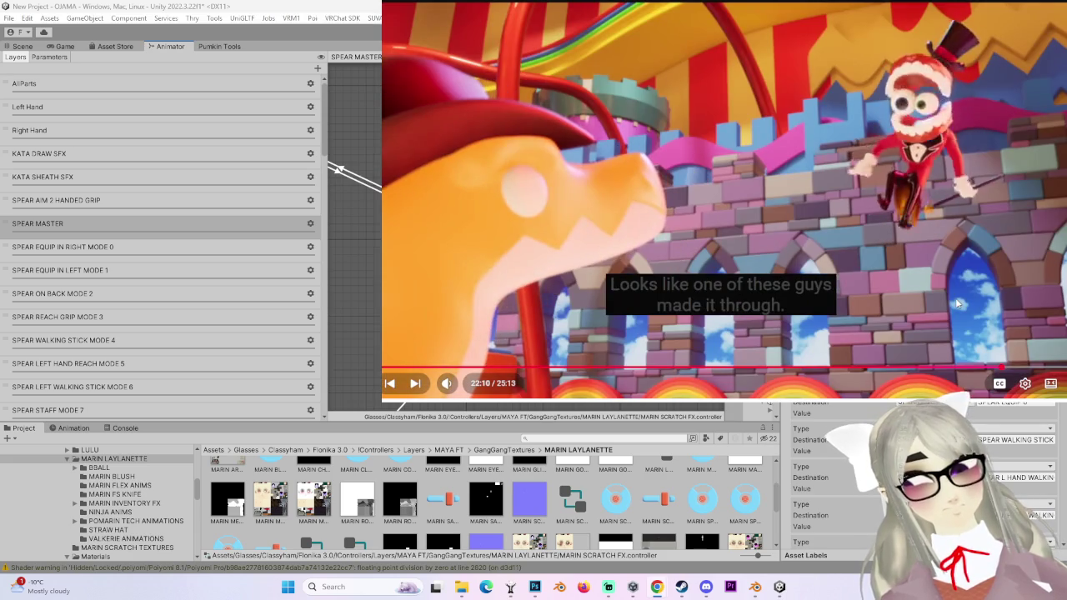
{"action": "key", "text": "k"}
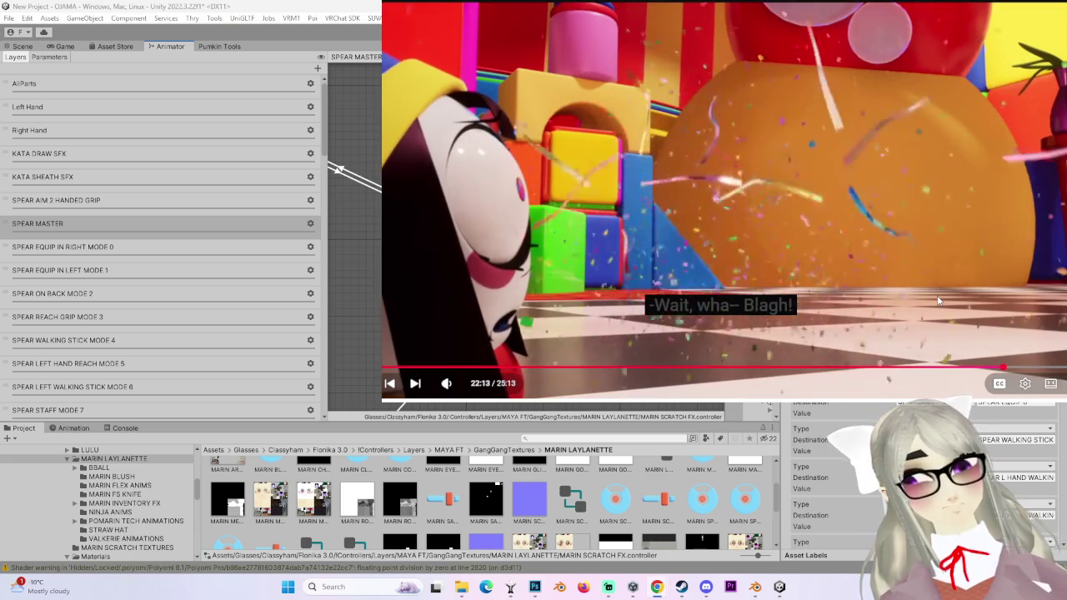
{"action": "left_click", "coordinate": [935, 300]}
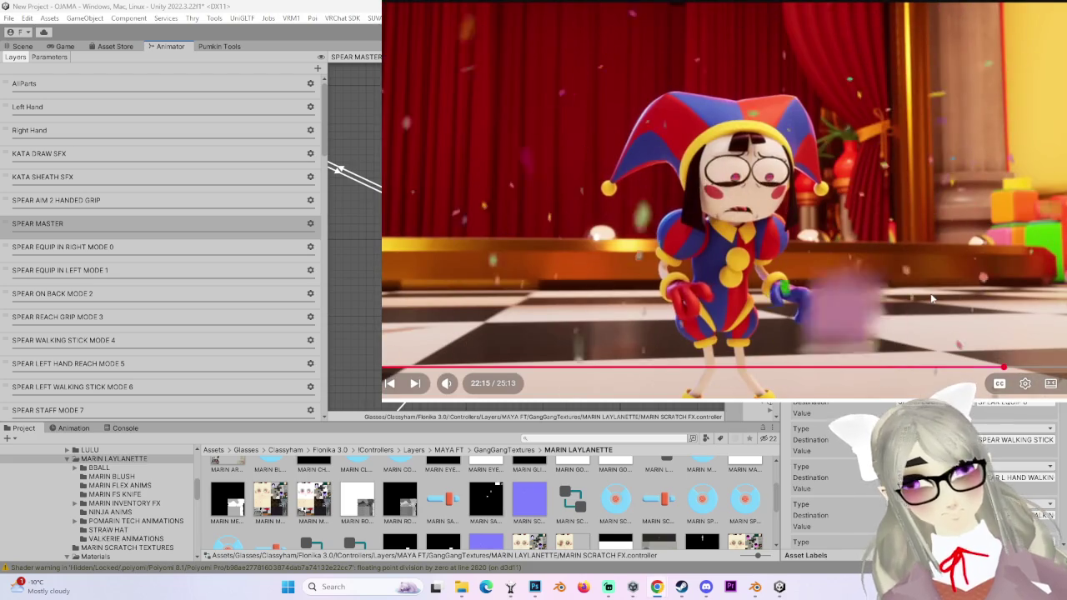
{"action": "left_click", "coordinate": [931, 299]}
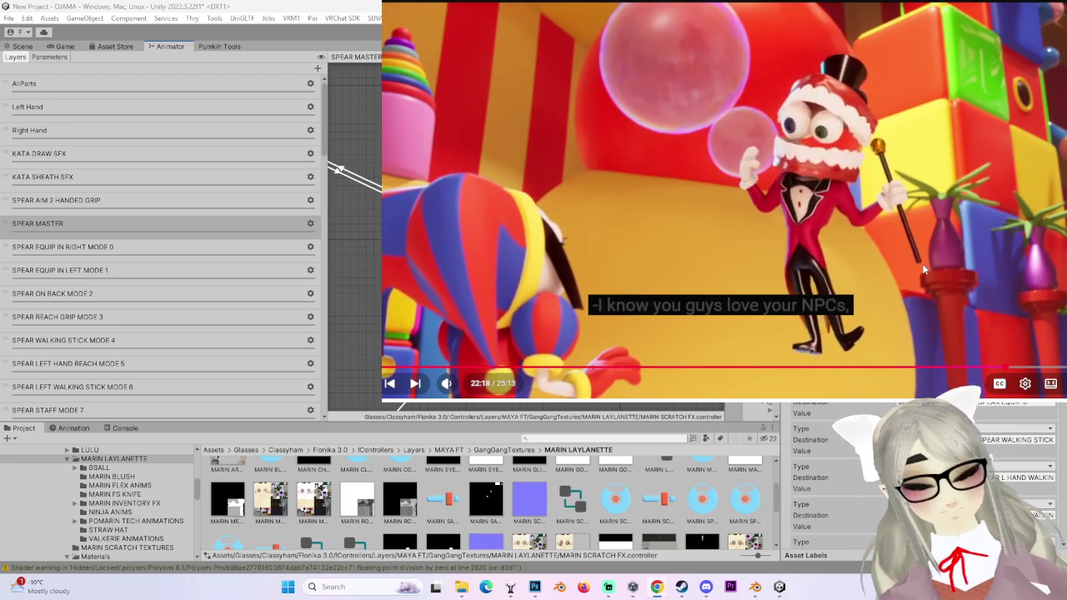
{"action": "key", "text": "space"}
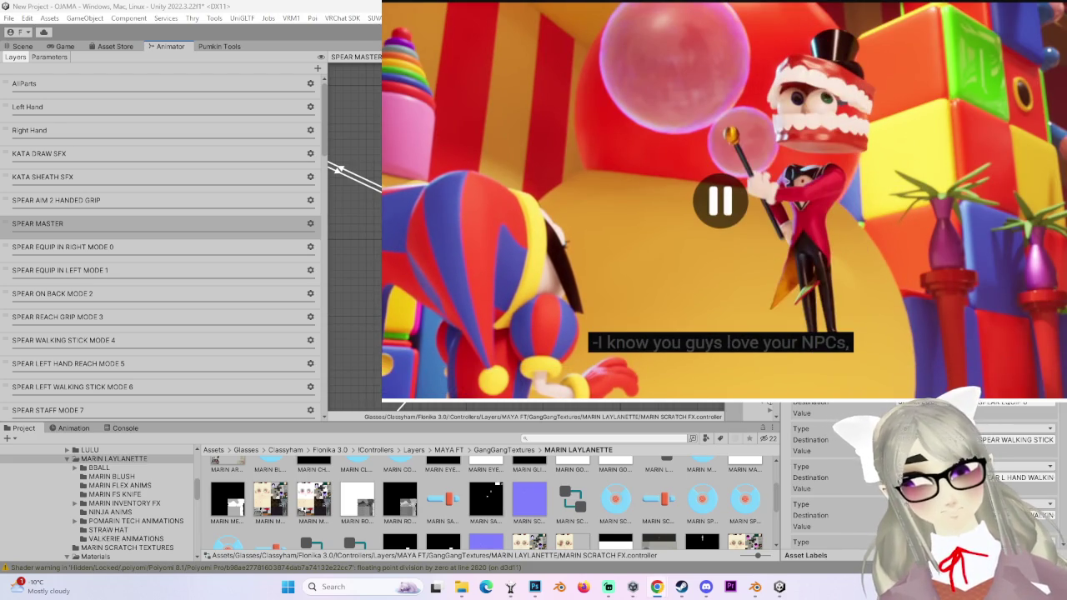
{"action": "key", "text": "space"}
{"action": "key", "text": "space"}
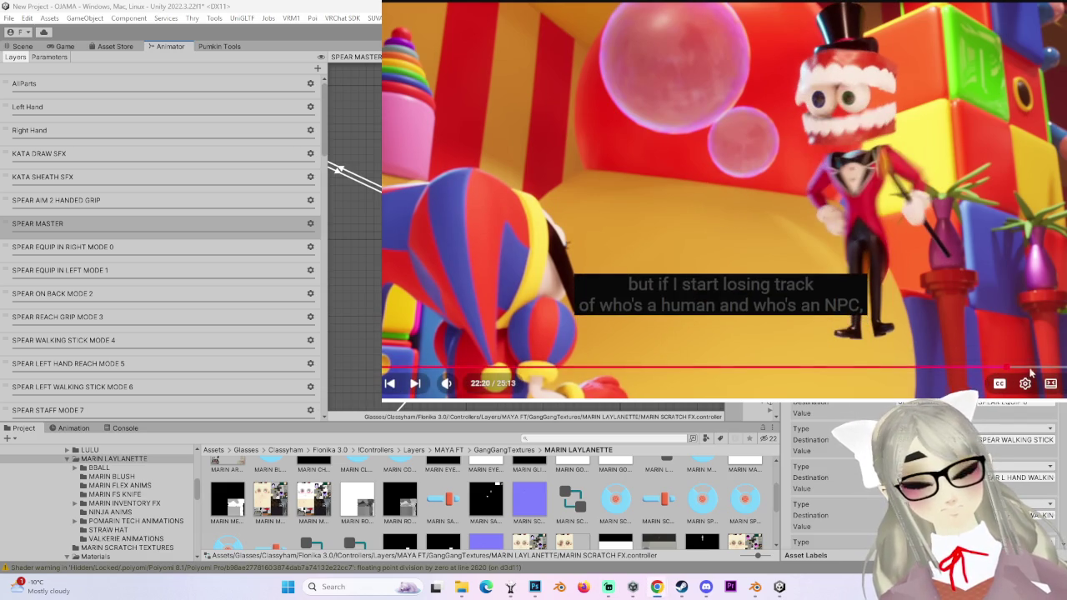
- Scrub the progress bar from 23:42 back toward the episode's start
{"action": "left_click", "coordinate": [1048, 368]}
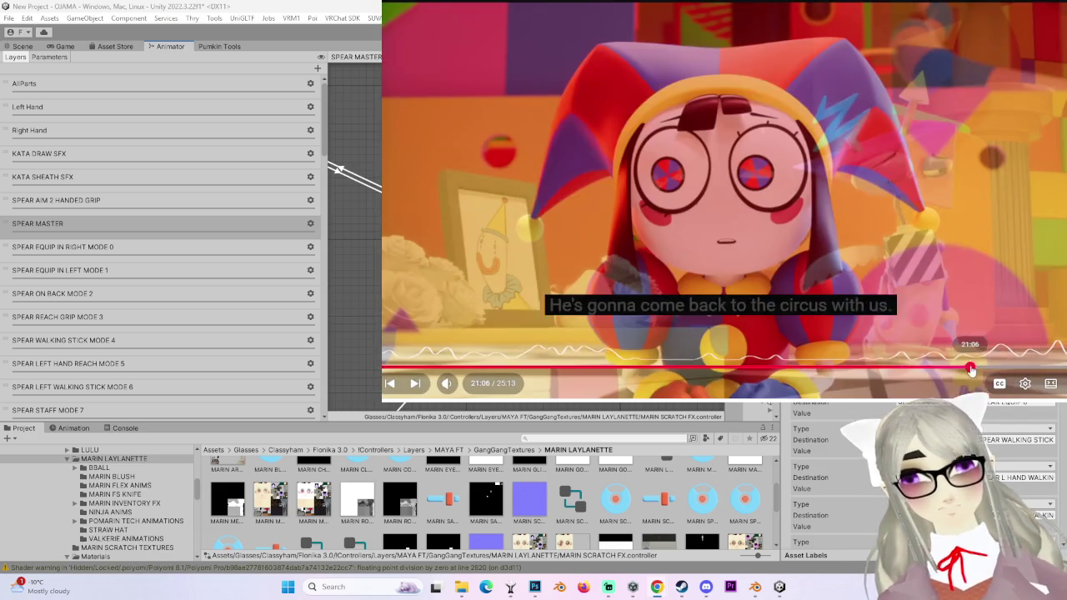
{"action": "left_click", "coordinate": [667, 368]}
{"action": "left_click_drag", "start_coordinate": [589, 373], "coordinate": [775, 368]}
- Rewind the episode to 14:49, scroll down to the comments and back, and start a search
{"action": "left_click", "coordinate": [870, 334]}
{"action": "left_click", "coordinate": [950, 229]}
{"action": "scroll", "scroll_direction": "down", "scroll_amount": 3}
{"action": "scroll", "scroll_direction": "down", "scroll_amount": 3}
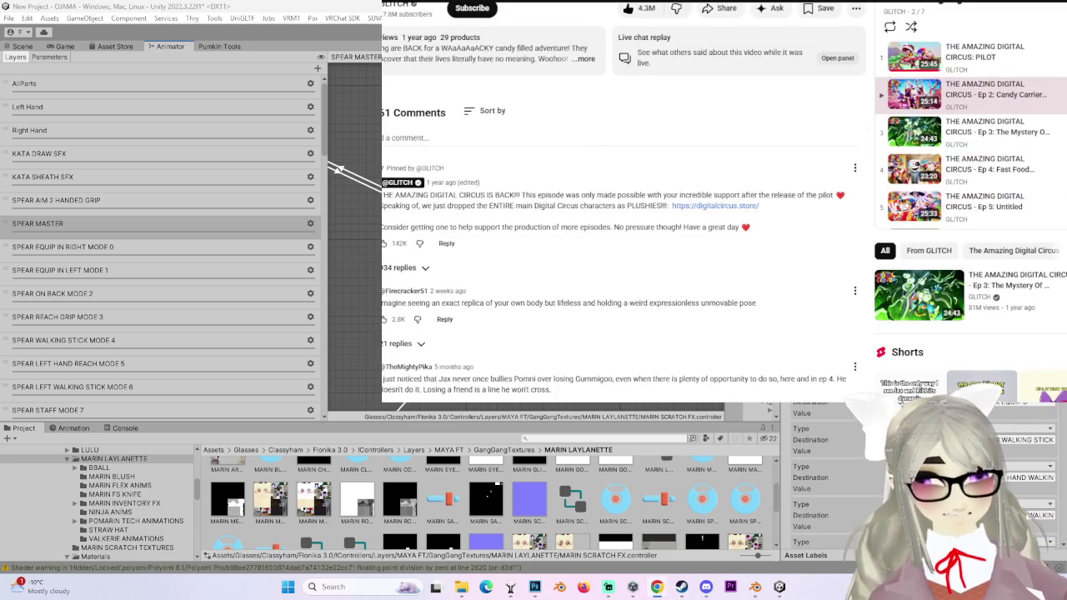
{"action": "scroll", "scroll_direction": "down", "scroll_amount": 3}
{"action": "scroll", "scroll_direction": "up", "scroll_amount": 3}
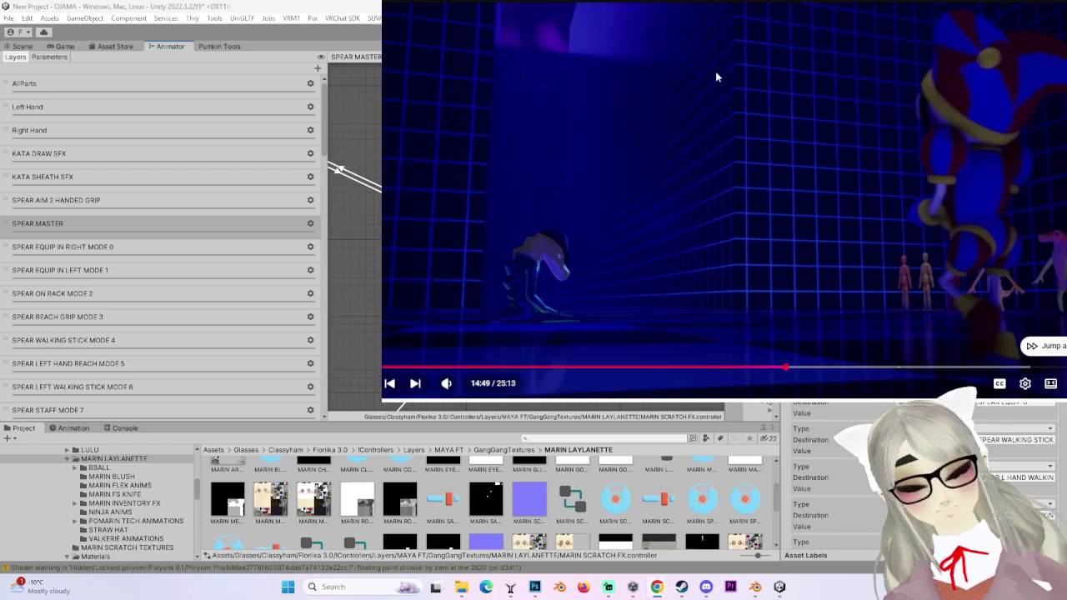
{"action": "key", "text": "slash"}
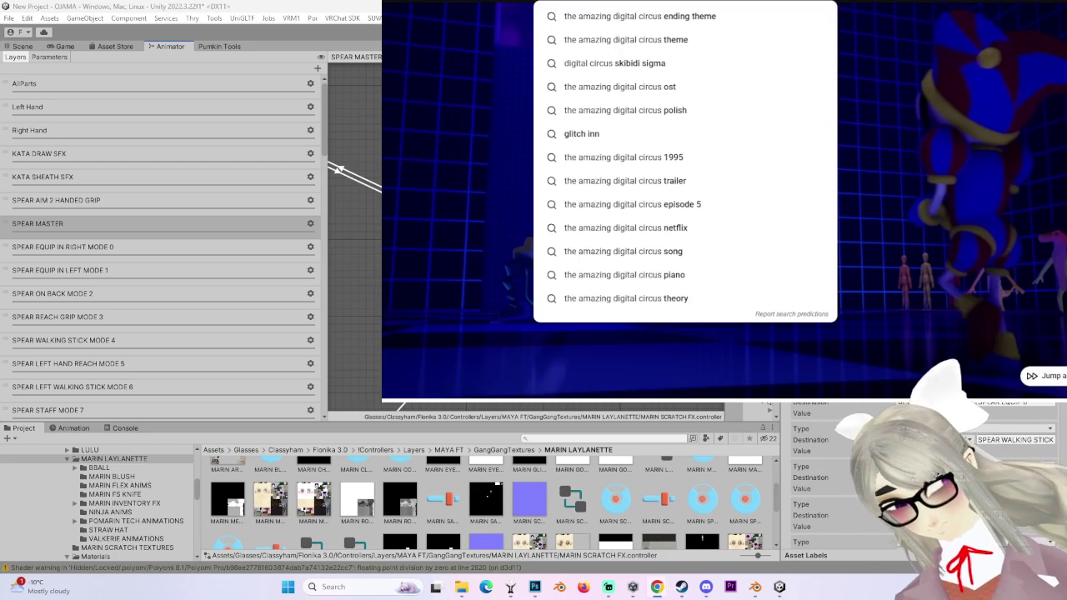
- Search YouTube for 'hazbin hotel ep'
{"action": "type", "text": "hazbin"}
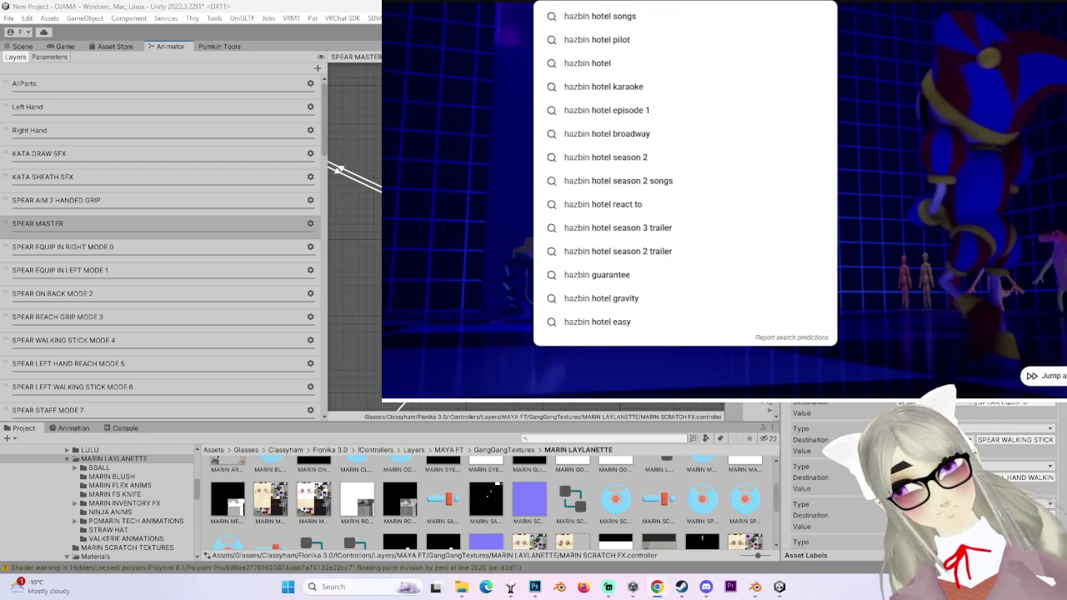
{"action": "type", "text": " hotel"}
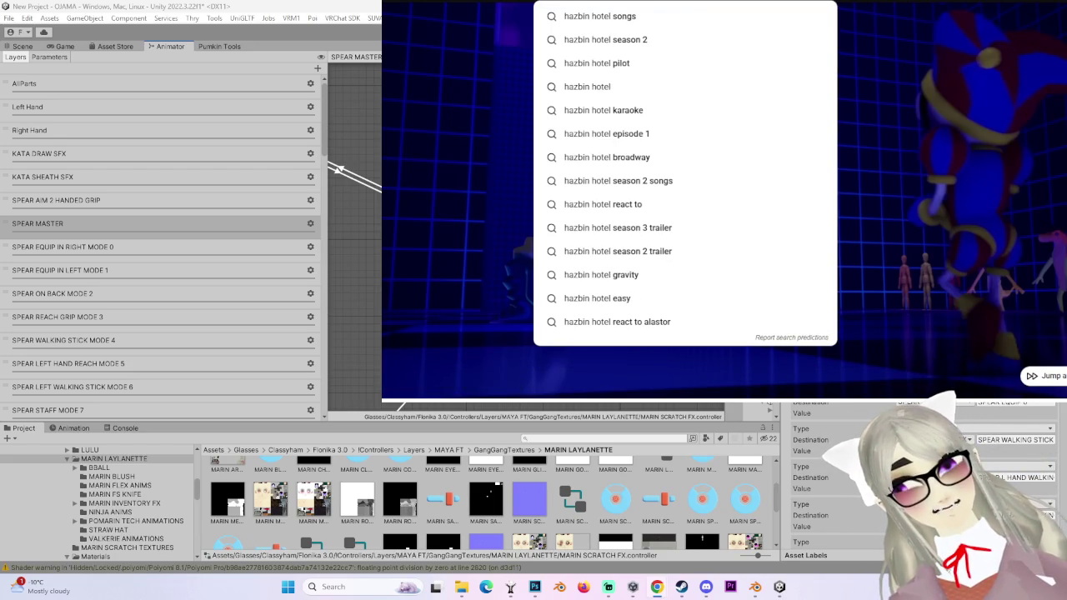
{"action": "type", "text": " ep"}
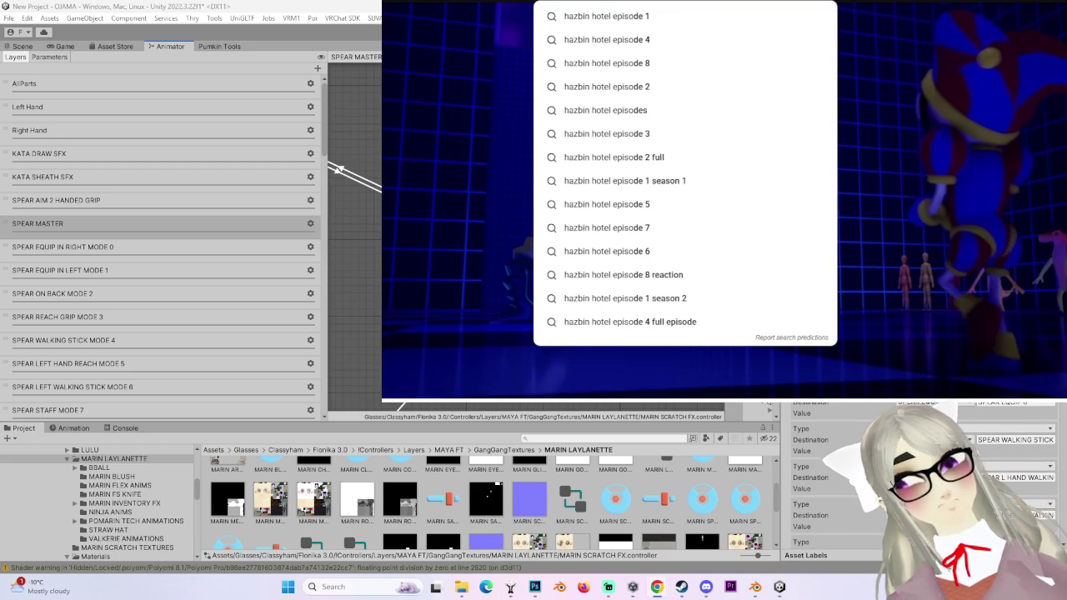
{"action": "key", "text": "Return"}
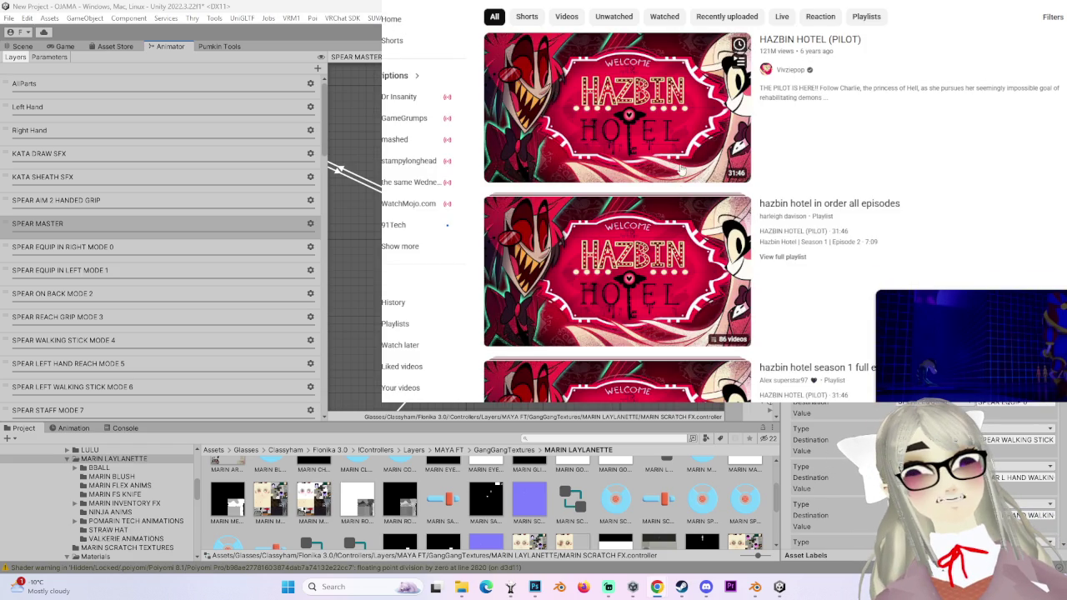
- Open the HAZBIN HOTEL (PILOT) video, play it and pause at 0:04
{"action": "mouse_move", "coordinate": [679, 90]}
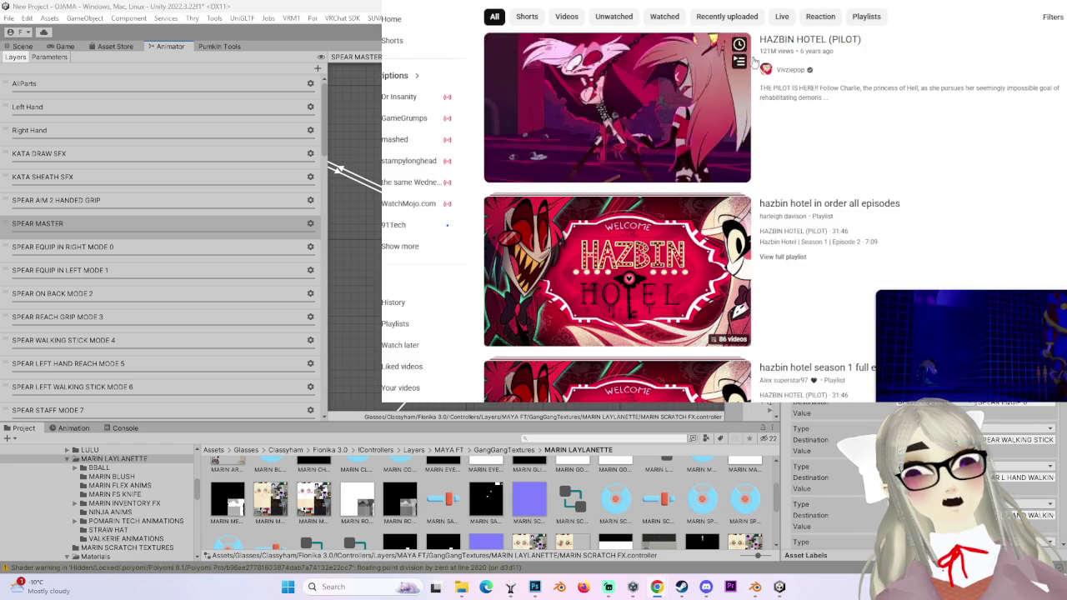
{"action": "left_click", "coordinate": [725, 167]}
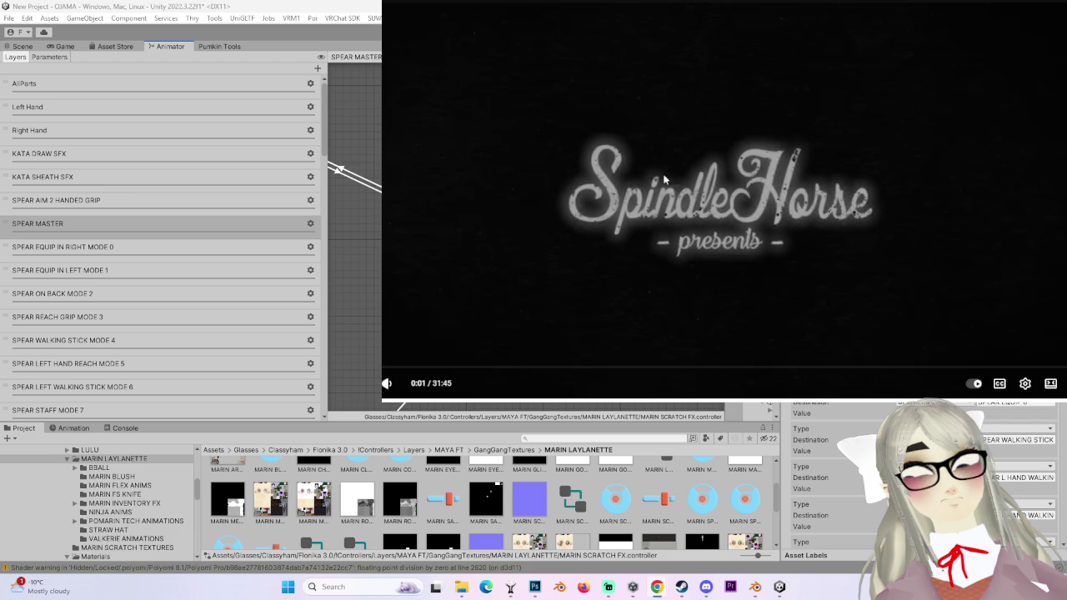
{"action": "left_click", "coordinate": [824, 247]}
{"action": "left_click", "coordinate": [806, 245]}
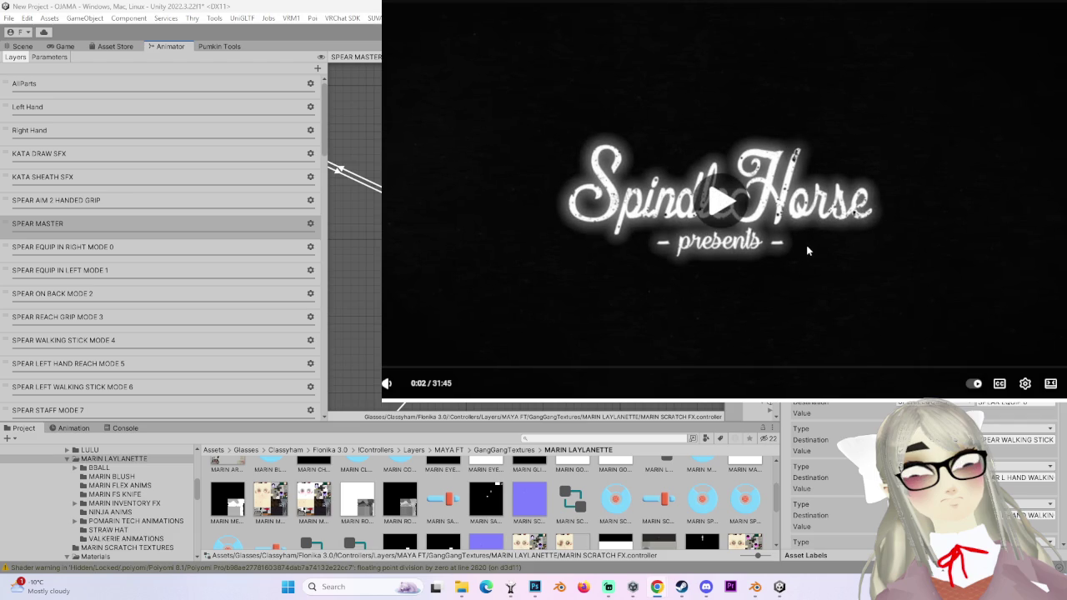
{"action": "left_click", "coordinate": [807, 245]}
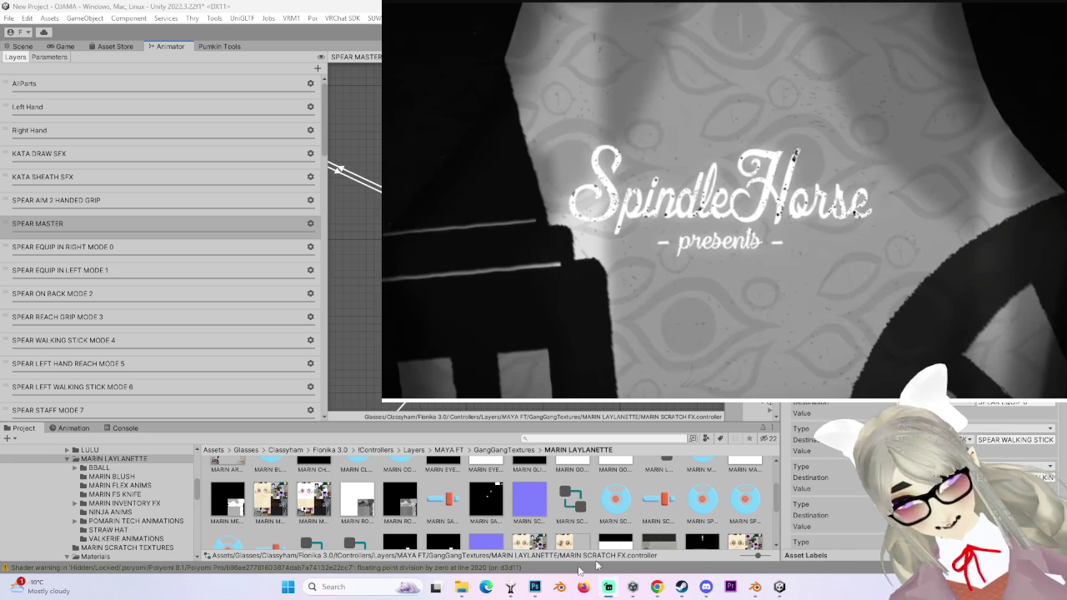
- Switch between the avatar window and Unity, and pause the pilot on its city scene
{"action": "left_click", "coordinate": [512, 587]}
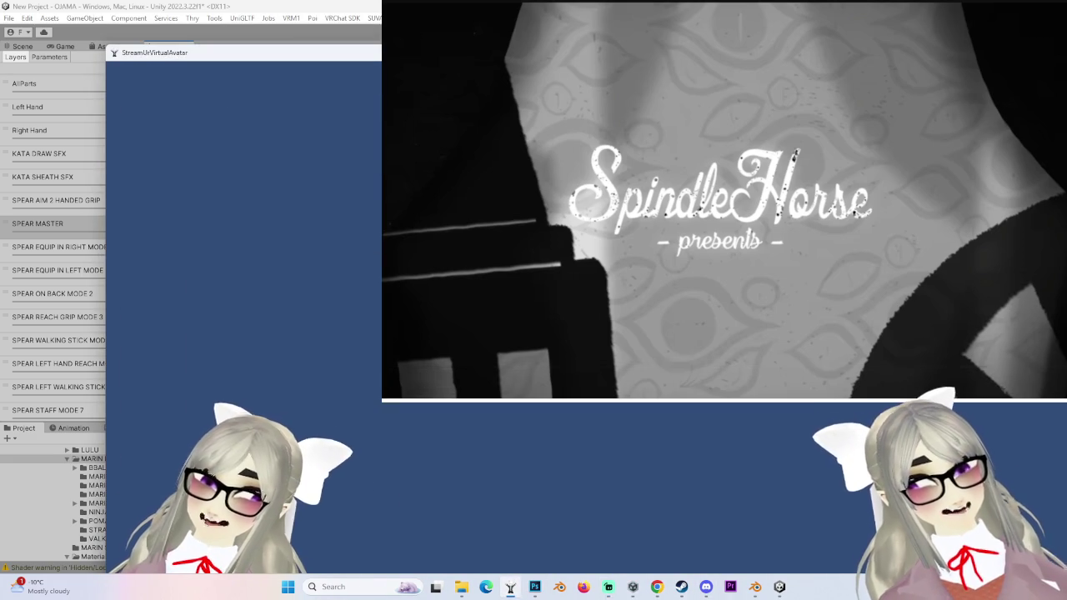
{"action": "key", "text": "alt+Tab"}
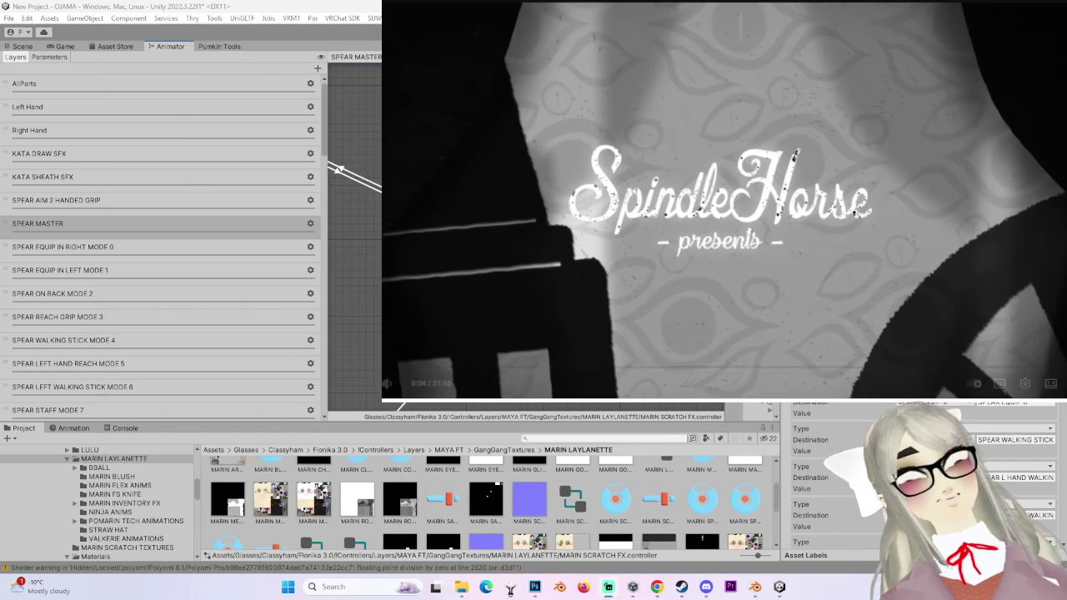
{"action": "left_click", "coordinate": [437, 244]}
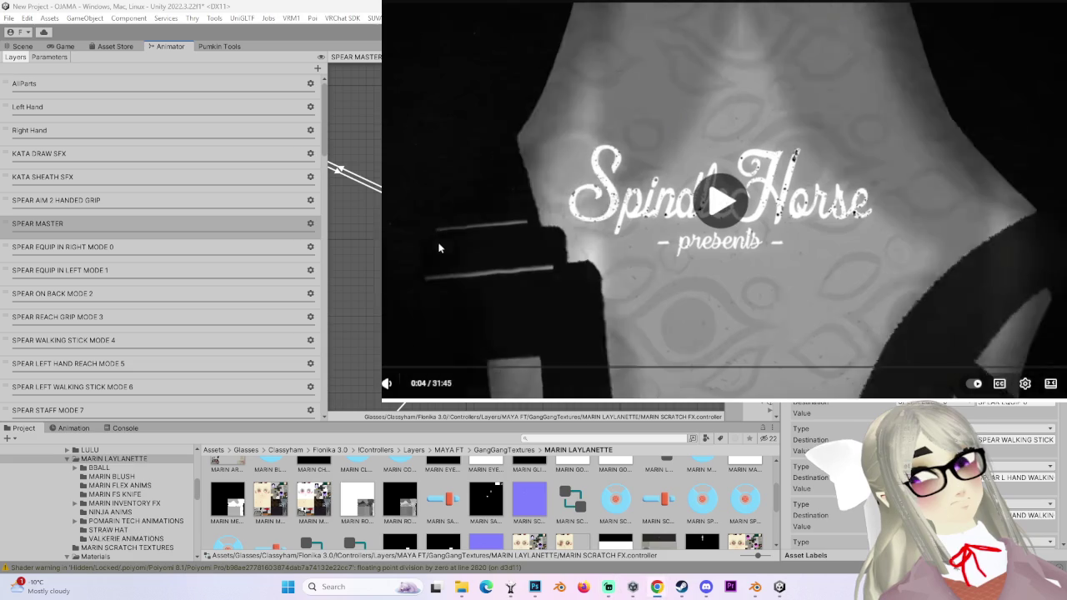
{"action": "left_click", "coordinate": [730, 229]}
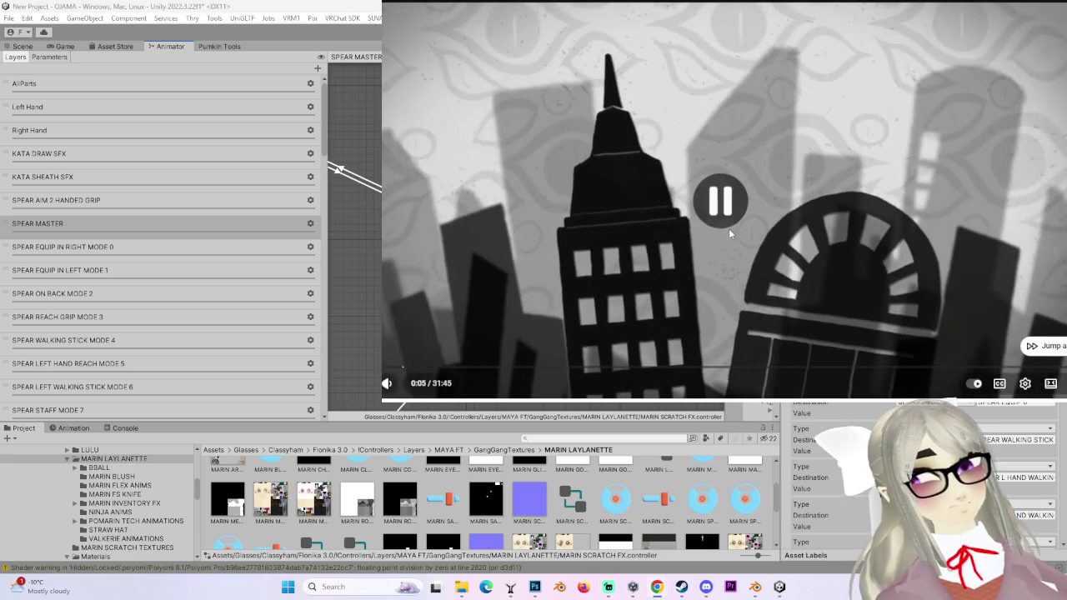
{"action": "left_click", "coordinate": [510, 587]}
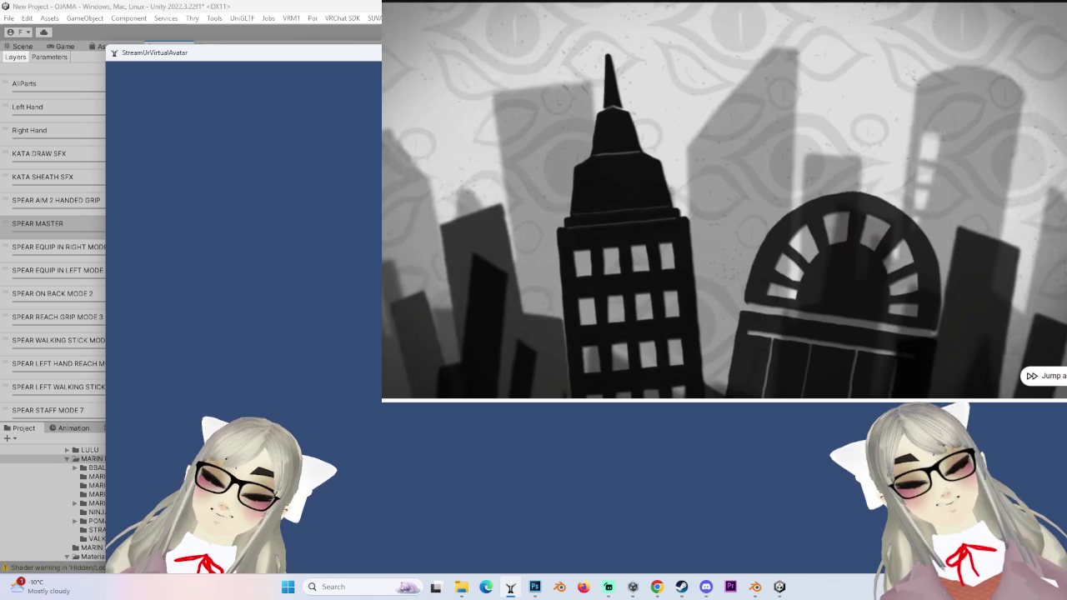
- Hide the avatar window, scroll the page, and resume the pilot past its opening city scene
{"action": "key", "text": "super+Down"}
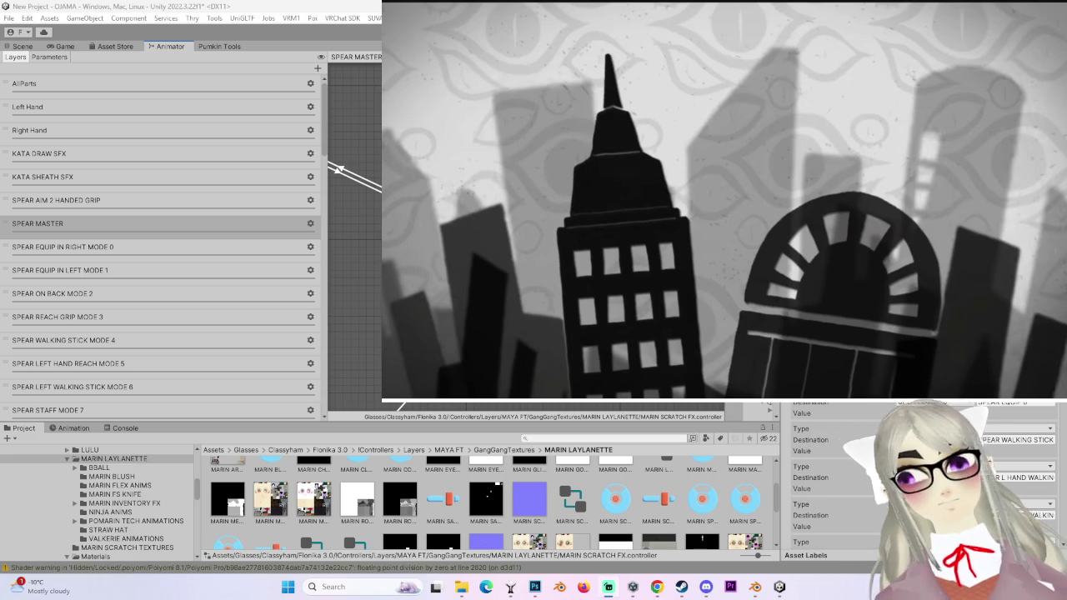
{"action": "scroll", "scroll_direction": "down", "scroll_amount": 3}
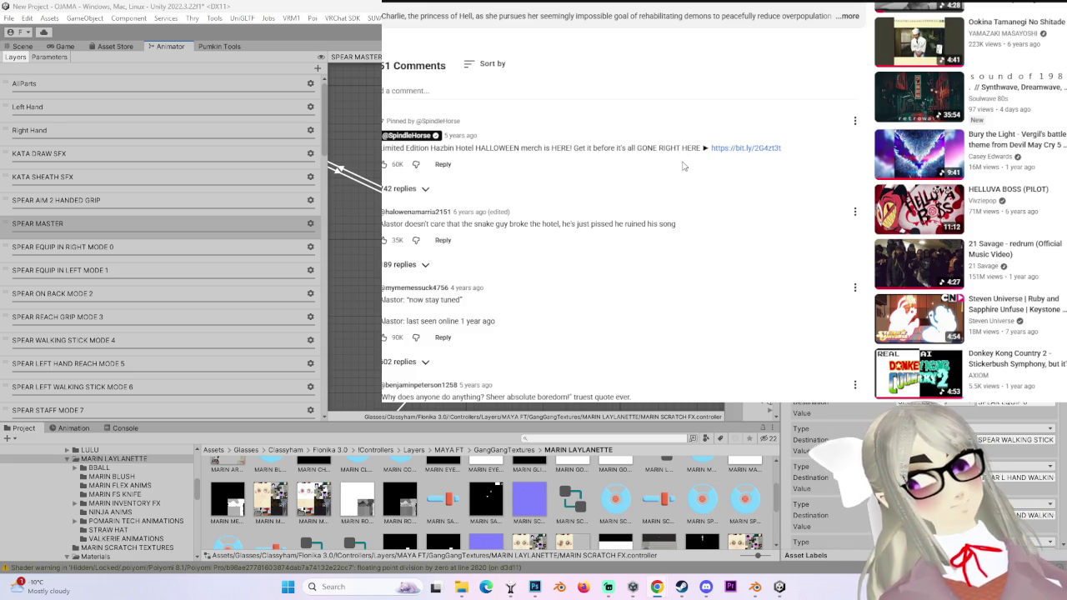
{"action": "scroll", "scroll_direction": "up", "scroll_amount": 3}
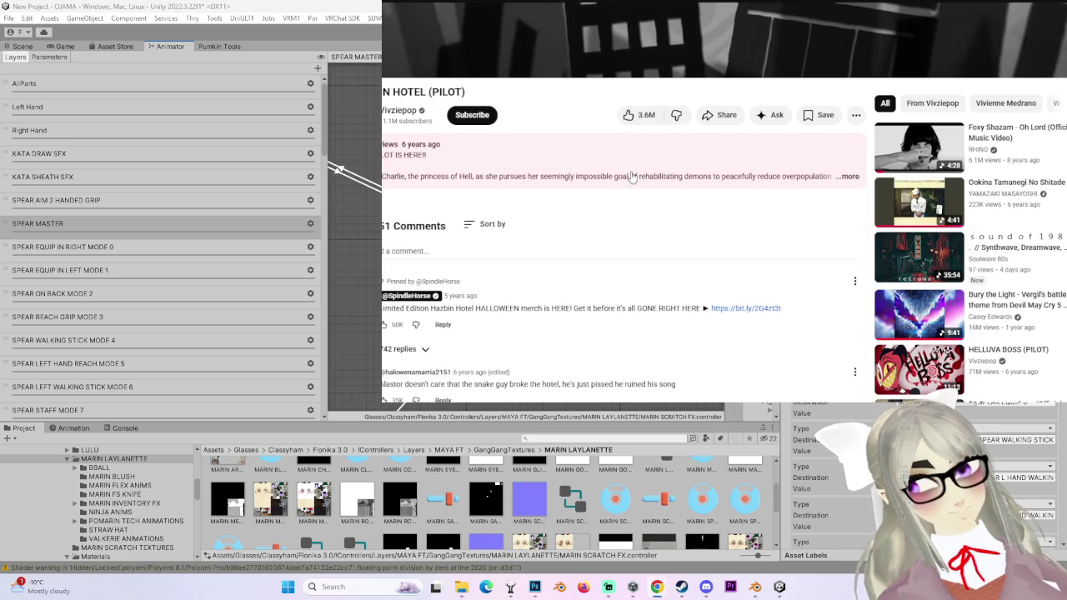
{"action": "scroll", "scroll_direction": "up", "scroll_amount": 3}
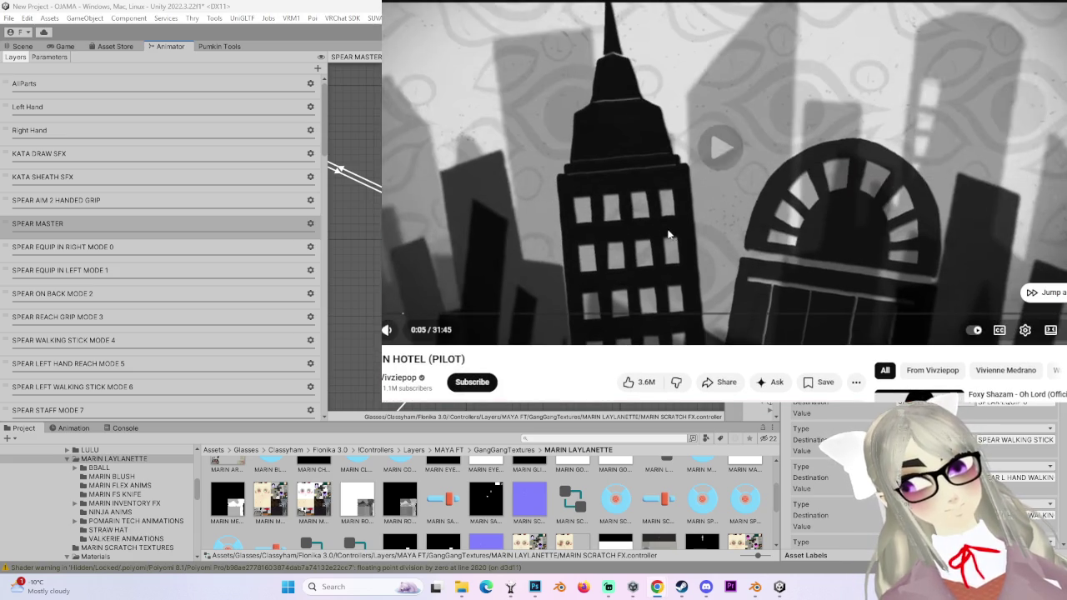
{"action": "left_click", "coordinate": [660, 236]}
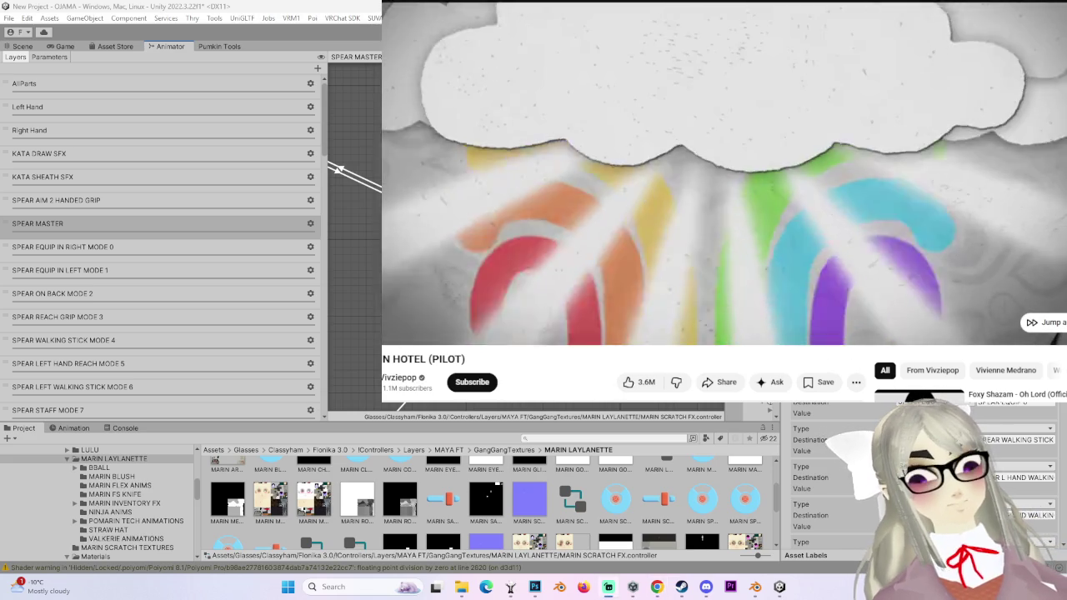
{"action": "scroll", "scroll_direction": "up", "scroll_amount": 3}
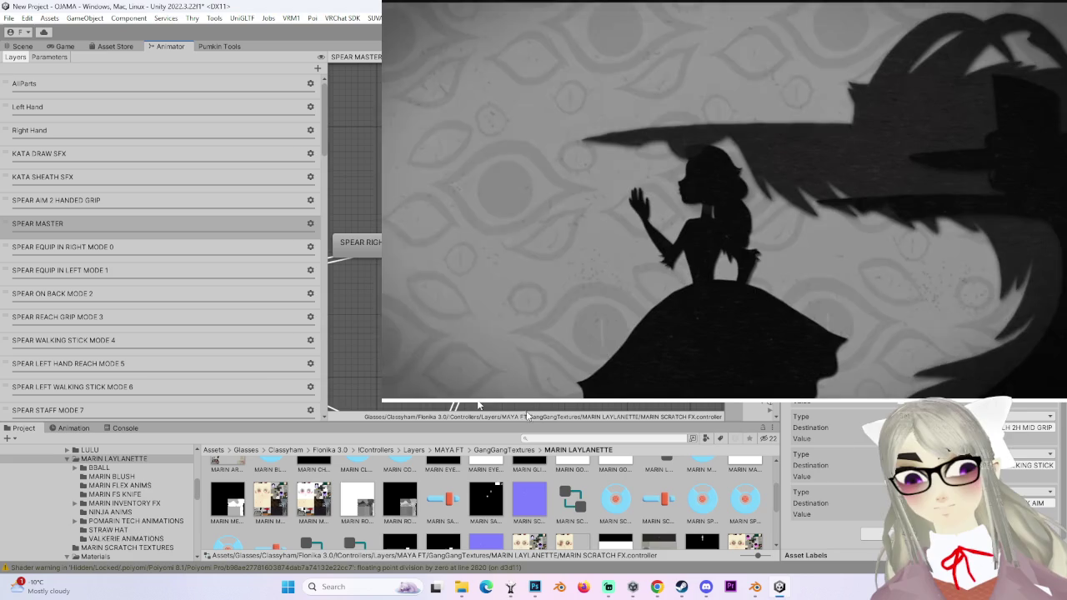
- Scroll the animator layers and select the SPEAR LEFT HAND REACH MODE 5 layer
{"action": "scroll", "scroll_direction": "down", "scroll_amount": 3}
{"action": "scroll", "scroll_direction": "up", "scroll_amount": 3}
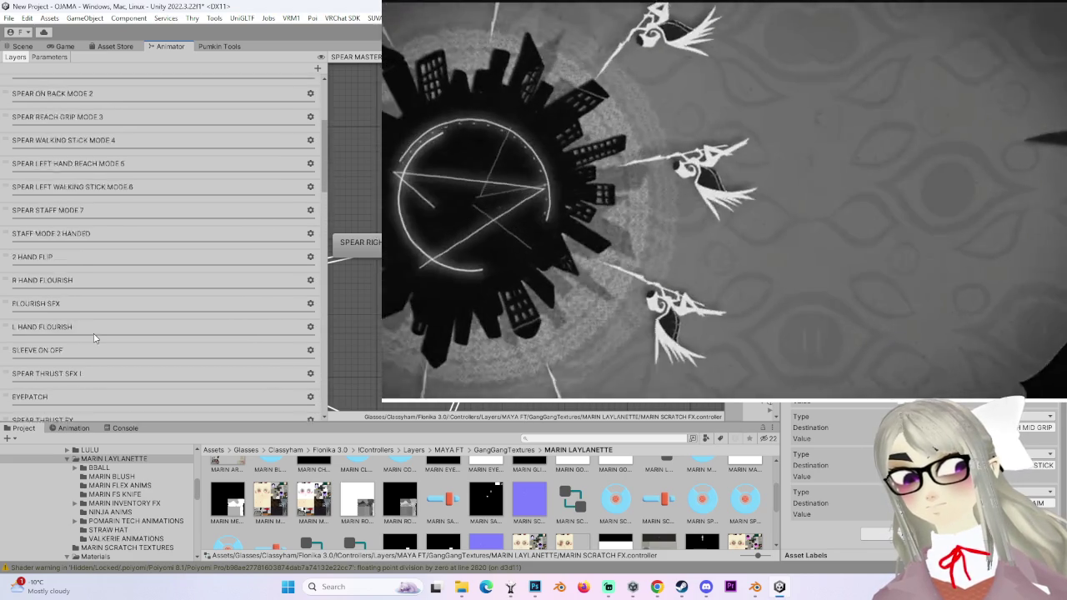
{"action": "scroll", "scroll_direction": "down", "scroll_amount": 3}
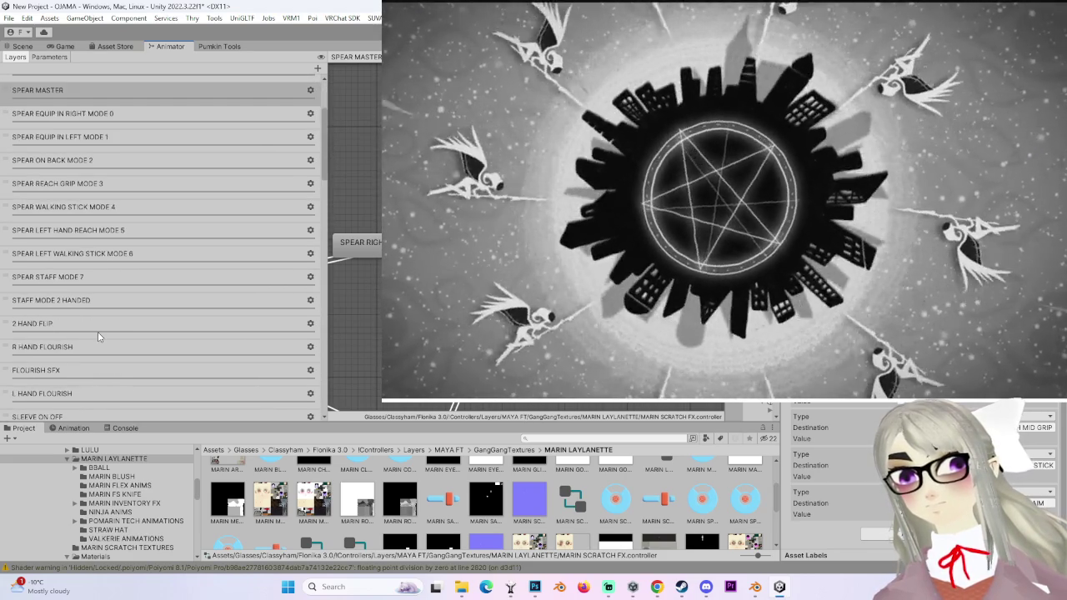
{"action": "left_click", "coordinate": [112, 227]}
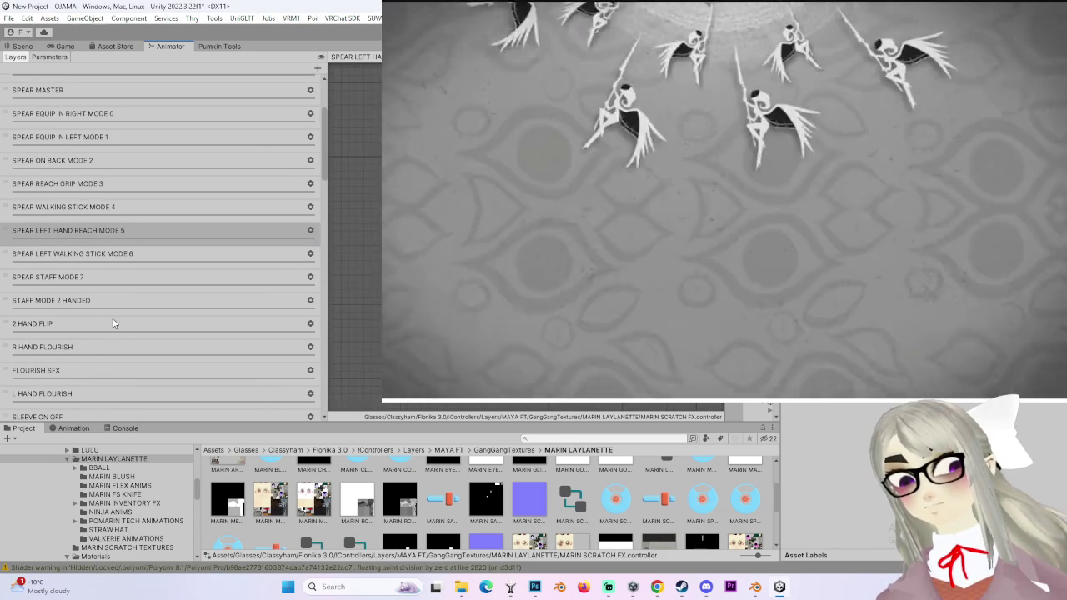
{"action": "scroll", "scroll_direction": "down", "scroll_amount": 3}
{"action": "scroll", "scroll_direction": "down", "scroll_amount": 3}
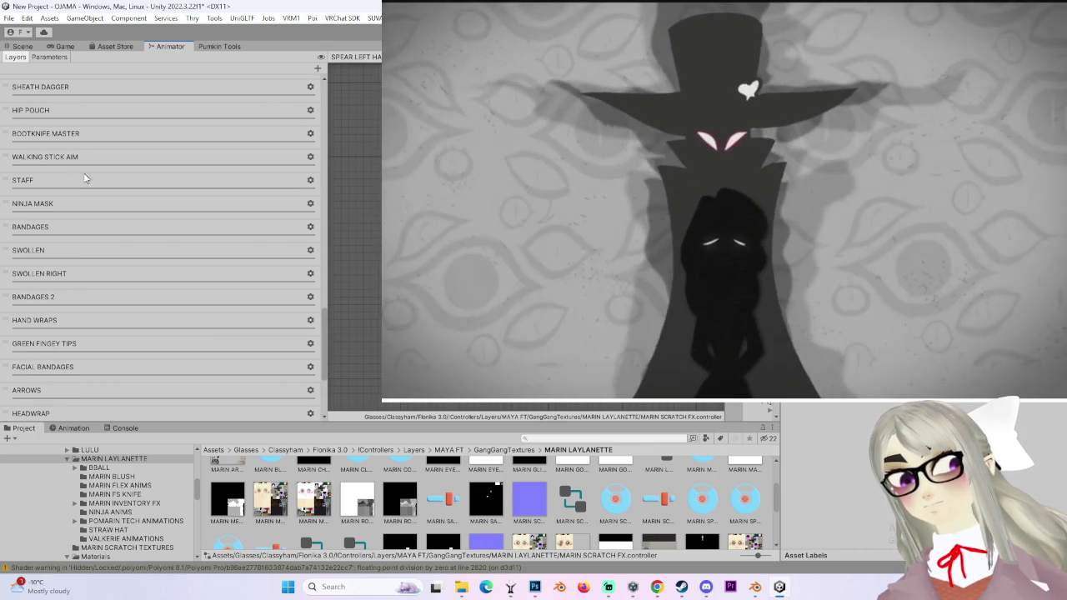
- View the WALKING STICK AIM ON clip's keyframes, then select the Body mesh in the Scene view
{"action": "left_click", "coordinate": [87, 156]}
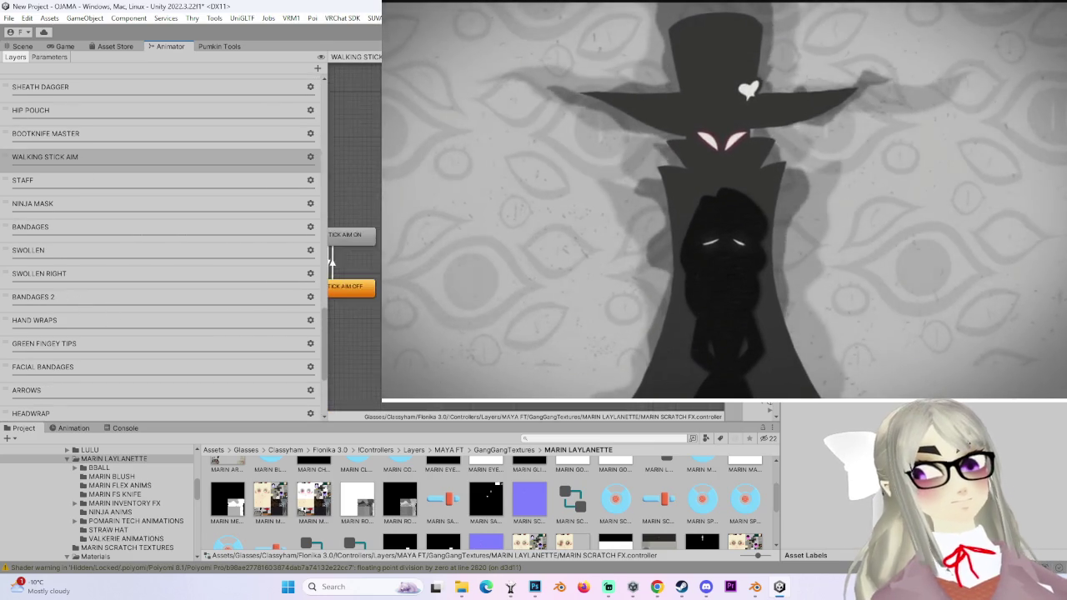
{"action": "scroll", "scroll_direction": "down", "scroll_amount": 3}
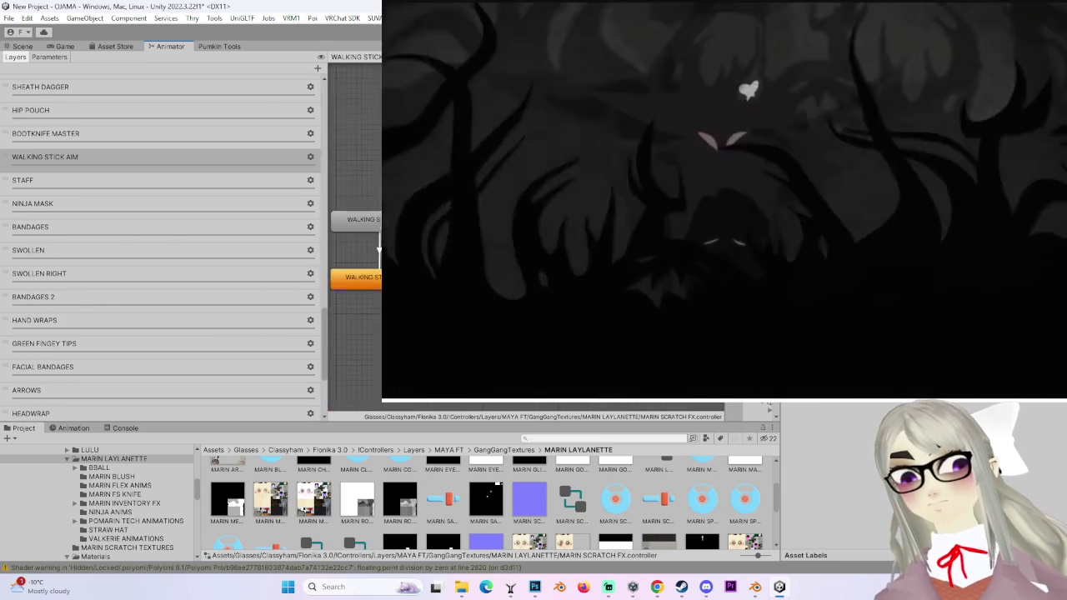
{"action": "left_click", "coordinate": [661, 433]}
{"action": "left_click", "coordinate": [74, 428]}
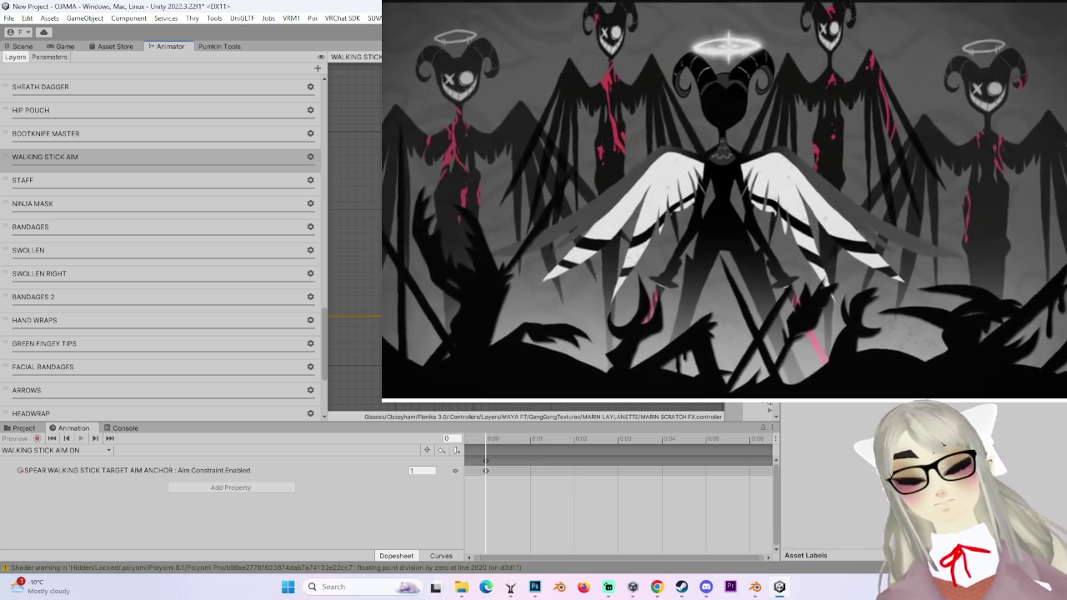
{"action": "left_click", "coordinate": [35, 48]}
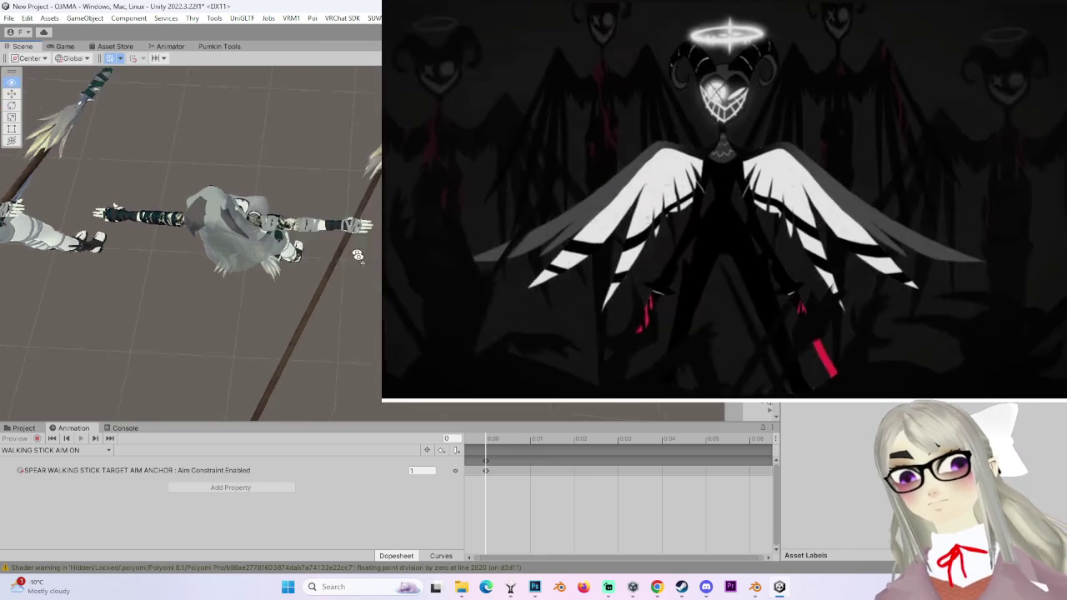
{"action": "left_click", "coordinate": [301, 350]}
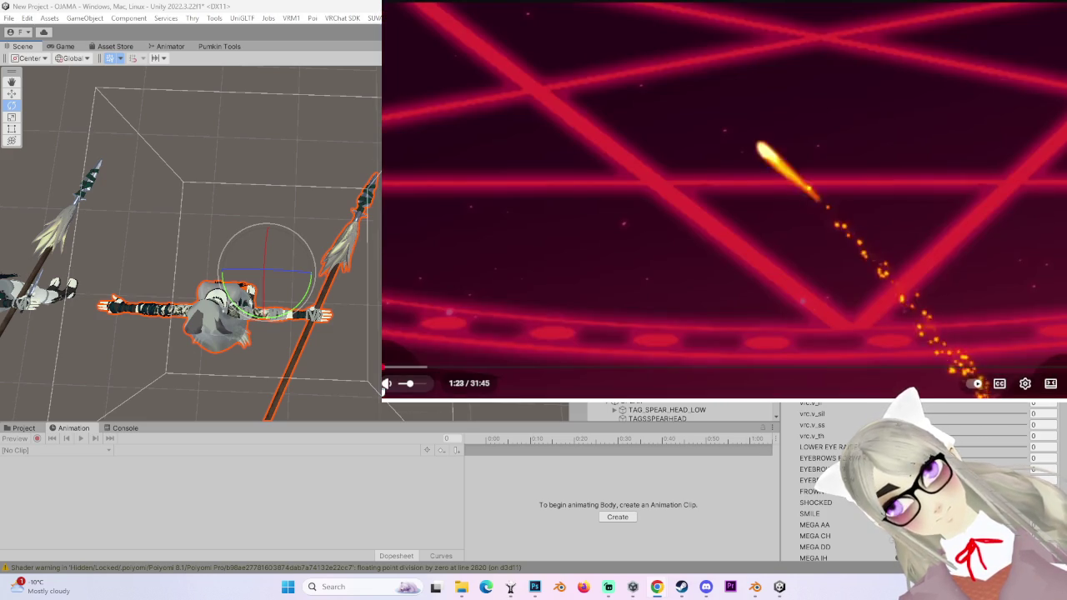
{"action": "mouse_move", "coordinate": [410, 386]}
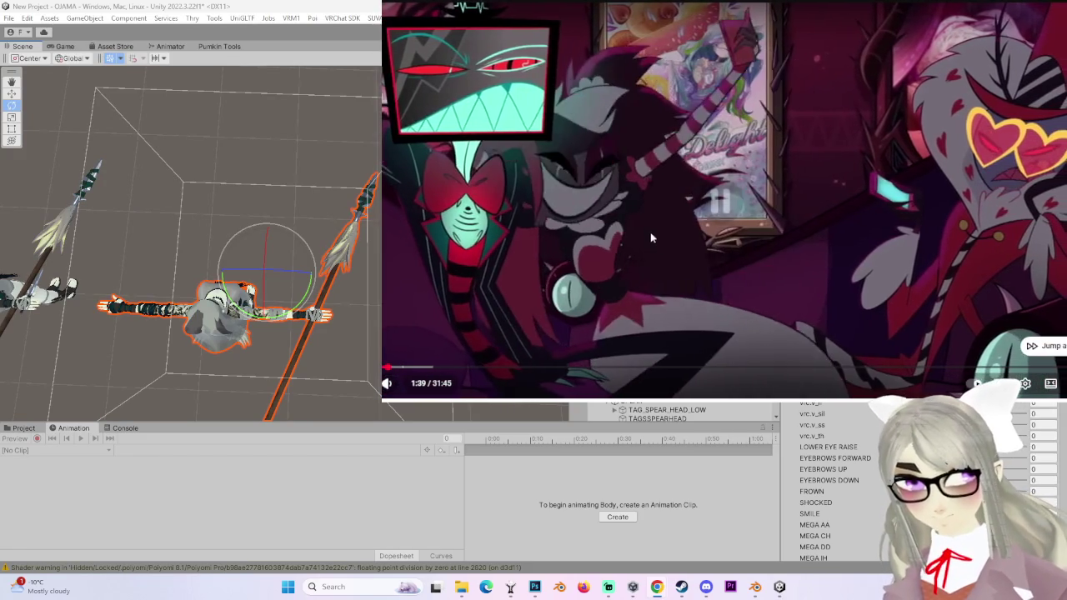
{"action": "left_click", "coordinate": [633, 259]}
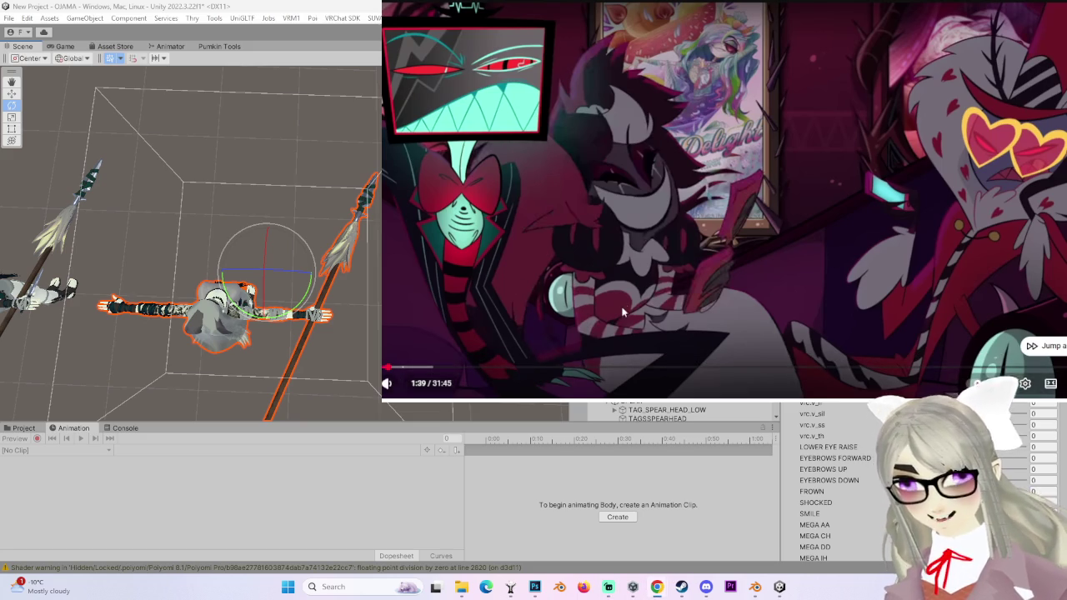
{"action": "scroll", "scroll_direction": "down", "scroll_amount": 3}
{"action": "scroll", "scroll_direction": "up", "scroll_amount": 3}
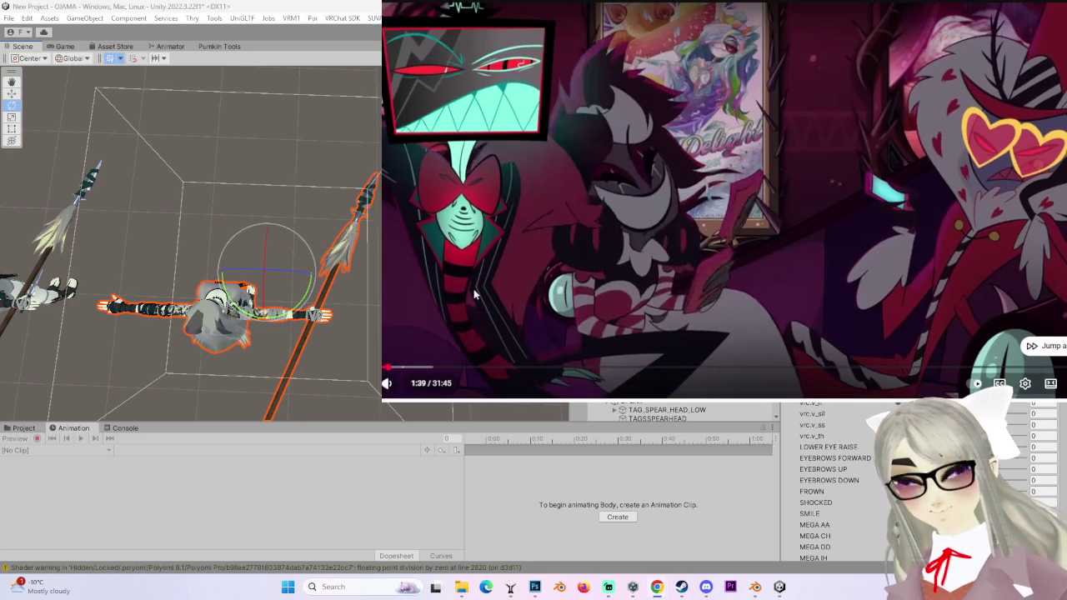
{"action": "key", "text": "Left"}
{"action": "key", "text": "space"}
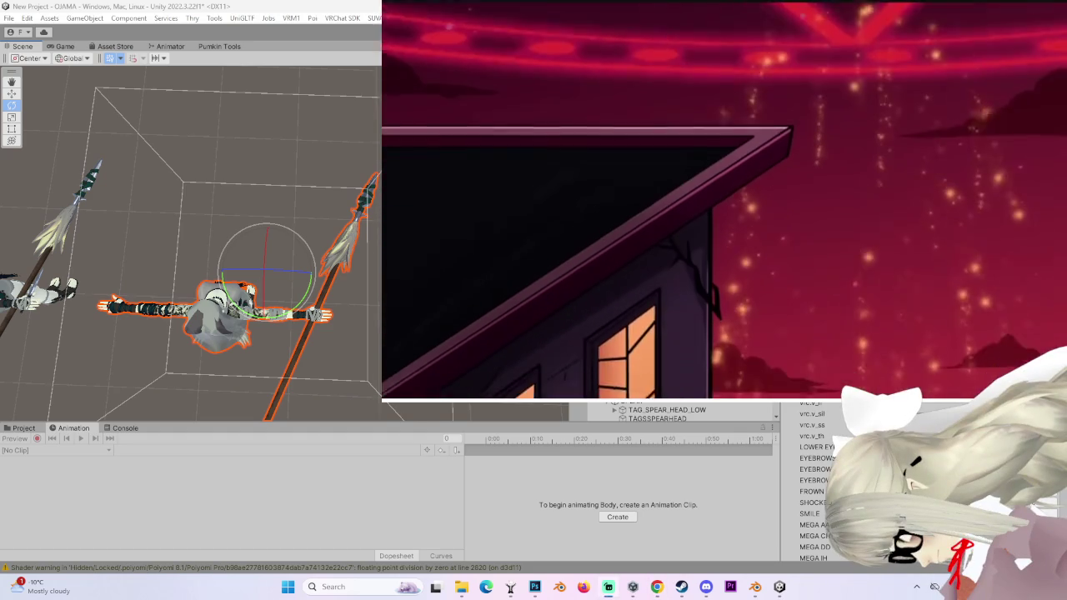
{"action": "mouse_move", "coordinate": [518, 270]}
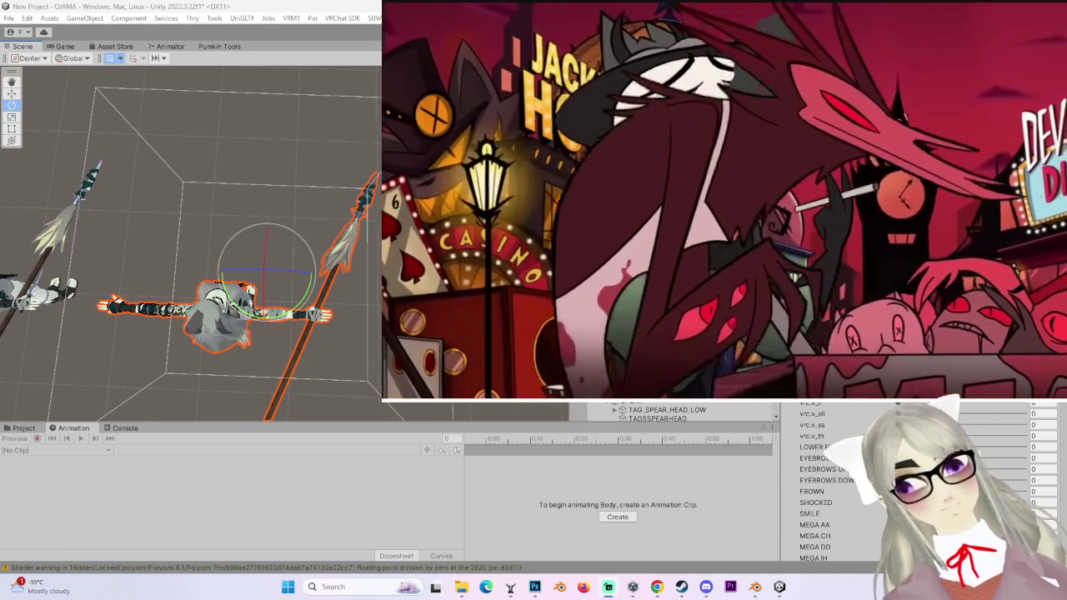
{"action": "mouse_move", "coordinate": [929, 51]}
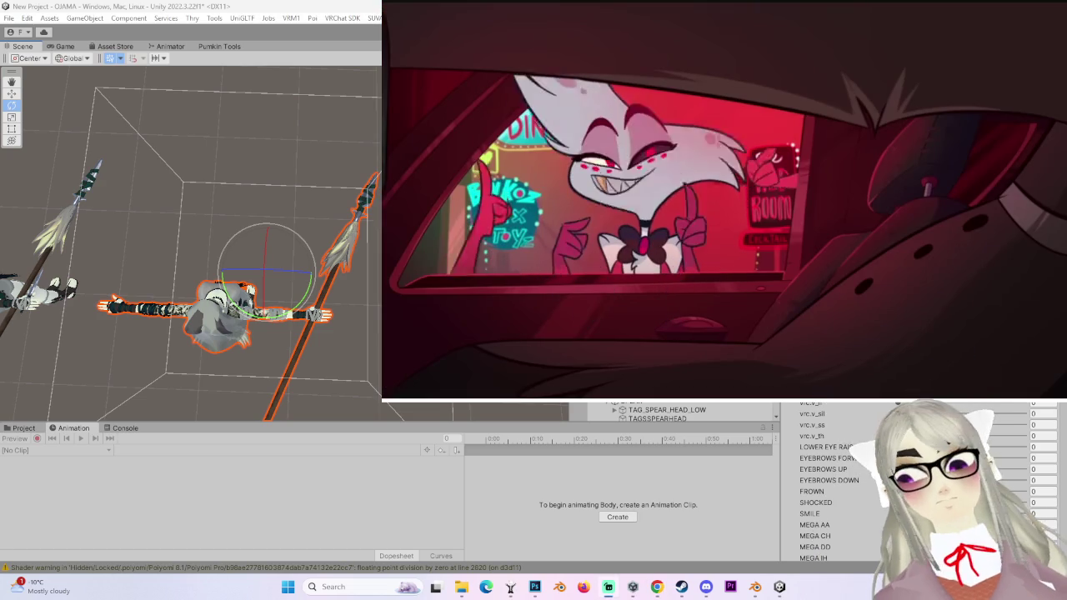
{"action": "mouse_move", "coordinate": [454, 397]}
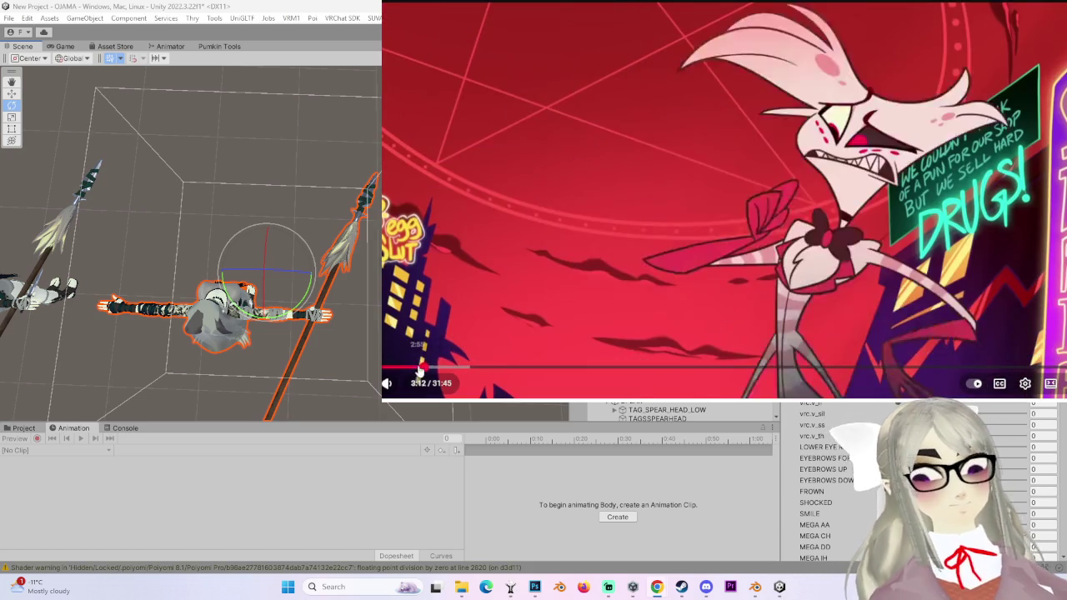
- Jump the pilot video back to 3:09, then select the POMARIN SCRATCH 5 HAT ADJUST (2) root
{"action": "left_click", "coordinate": [424, 366]}
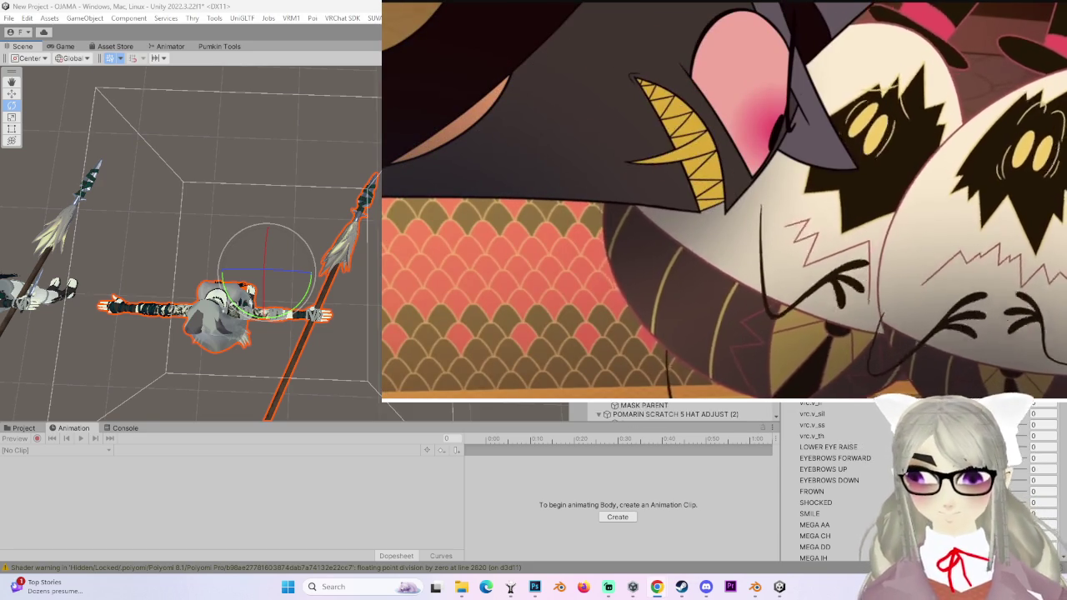
{"action": "left_click", "coordinate": [262, 313]}
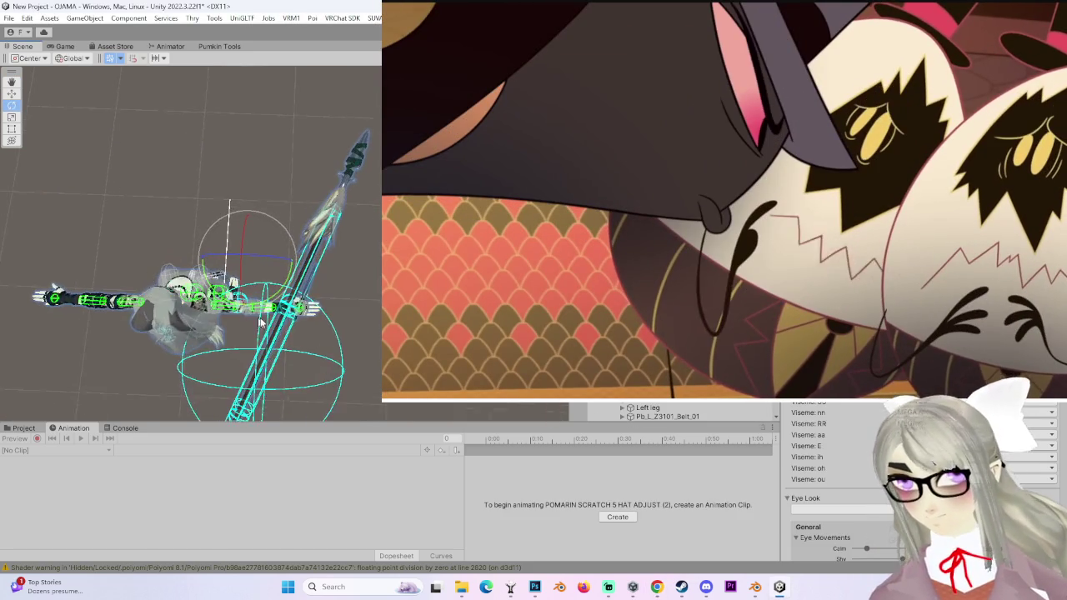
- Orbit around the avatar, select POMARIN SCRATCH 5 HAT ADJUST (2) and frame it in the Scene view
{"action": "left_click_drag", "start_coordinate": [262, 312], "coordinate": [380, 317]}
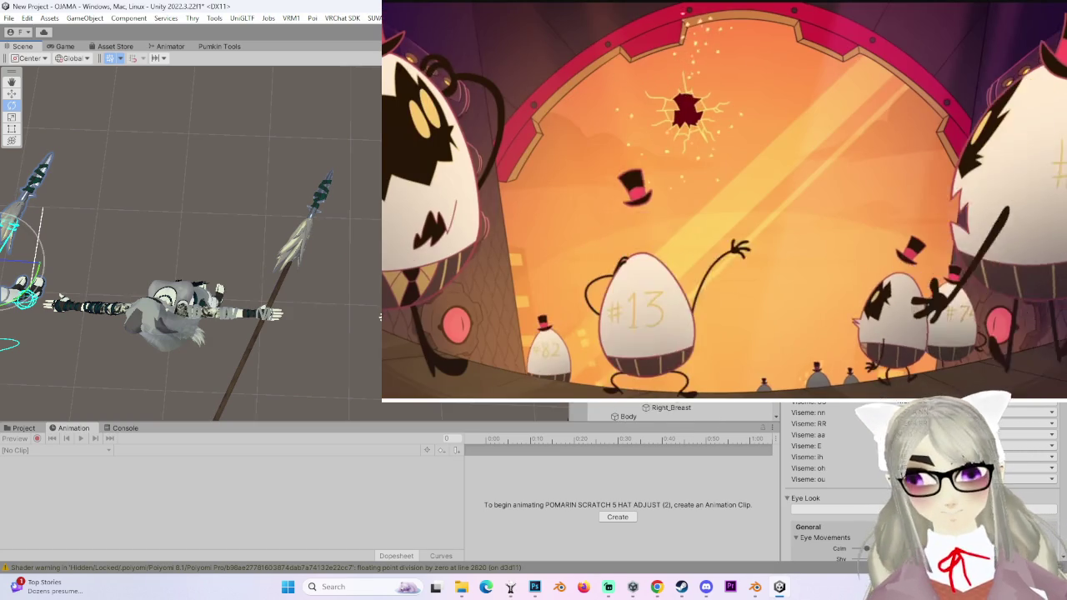
{"action": "left_click", "coordinate": [294, 288]}
{"action": "left_click_drag", "start_coordinate": [318, 303], "coordinate": [391, 315]}
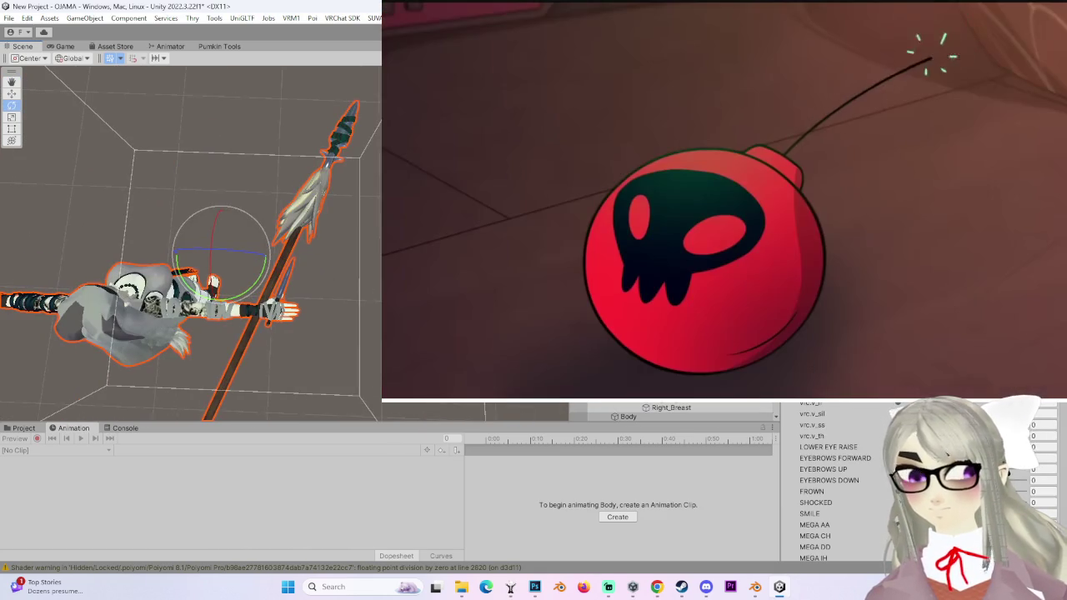
{"action": "right_click", "coordinate": [721, 350]}
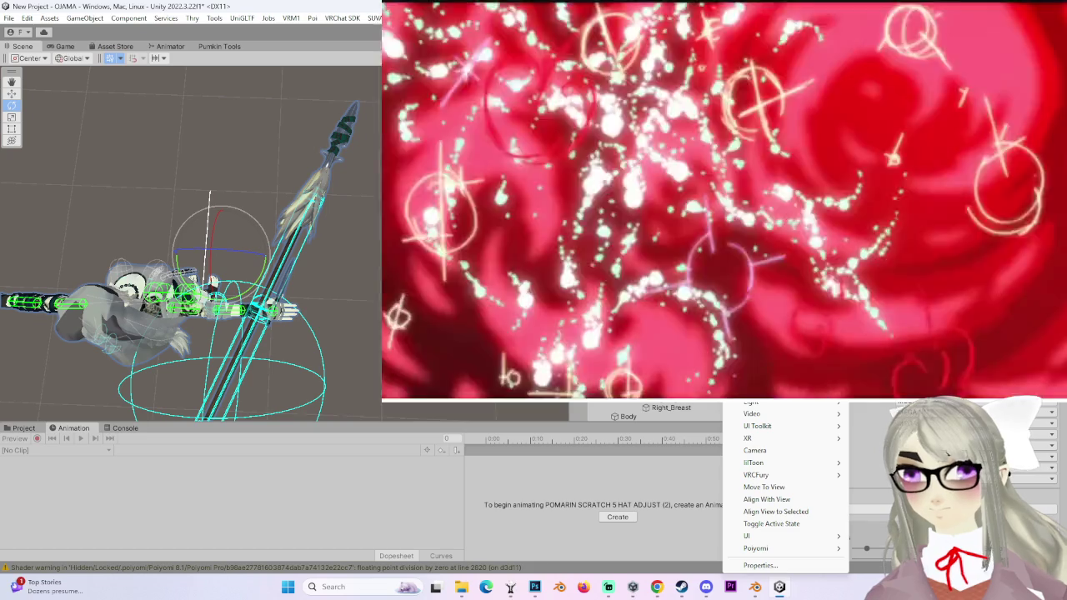
{"action": "left_click", "coordinate": [771, 523]}
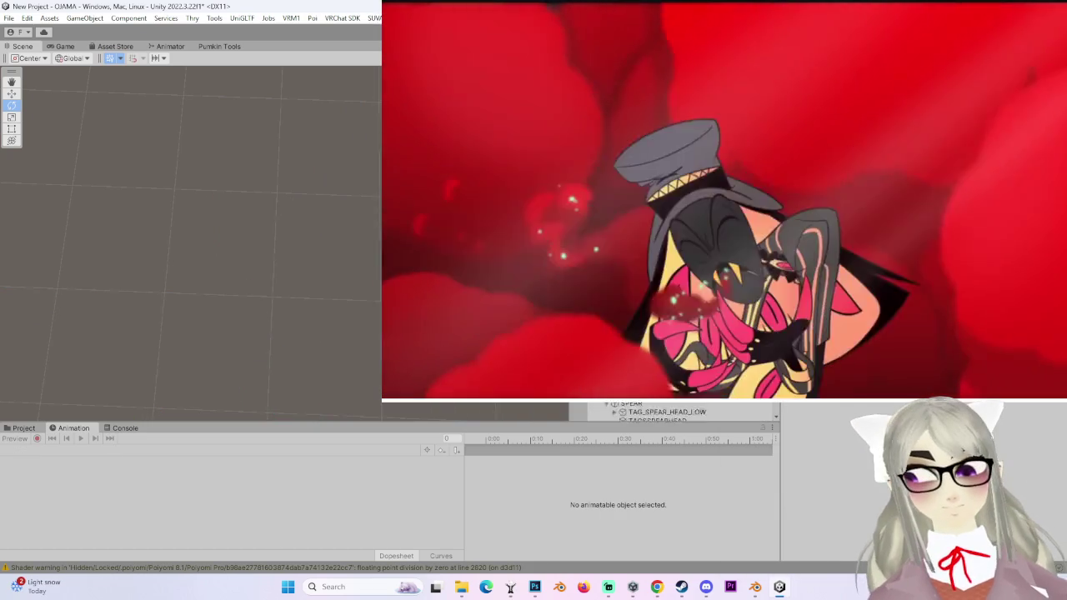
{"action": "left_click", "coordinate": [713, 405]}
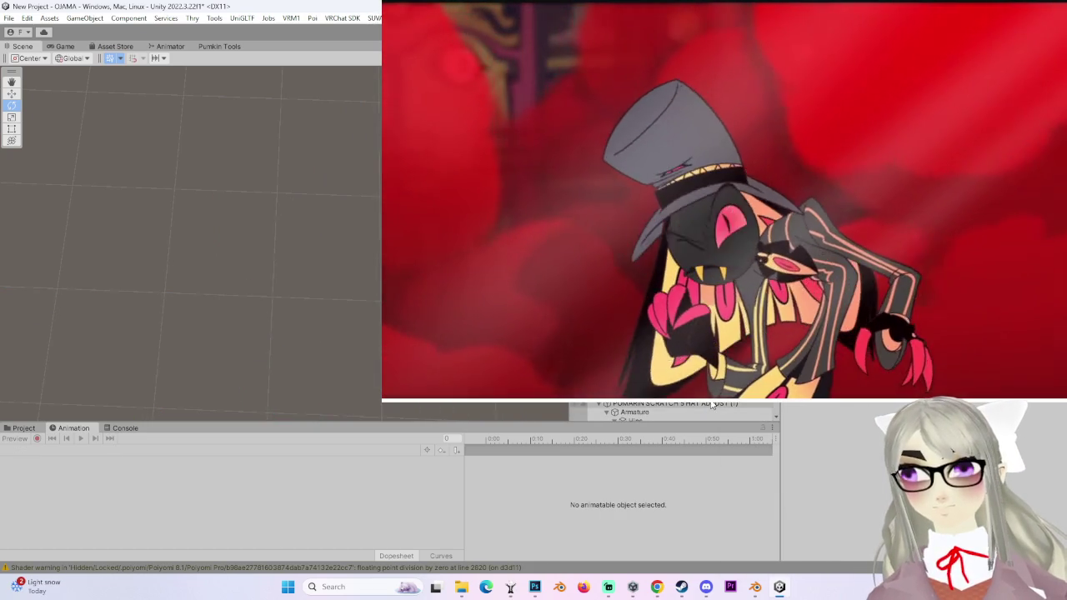
{"action": "key", "text": "Up"}
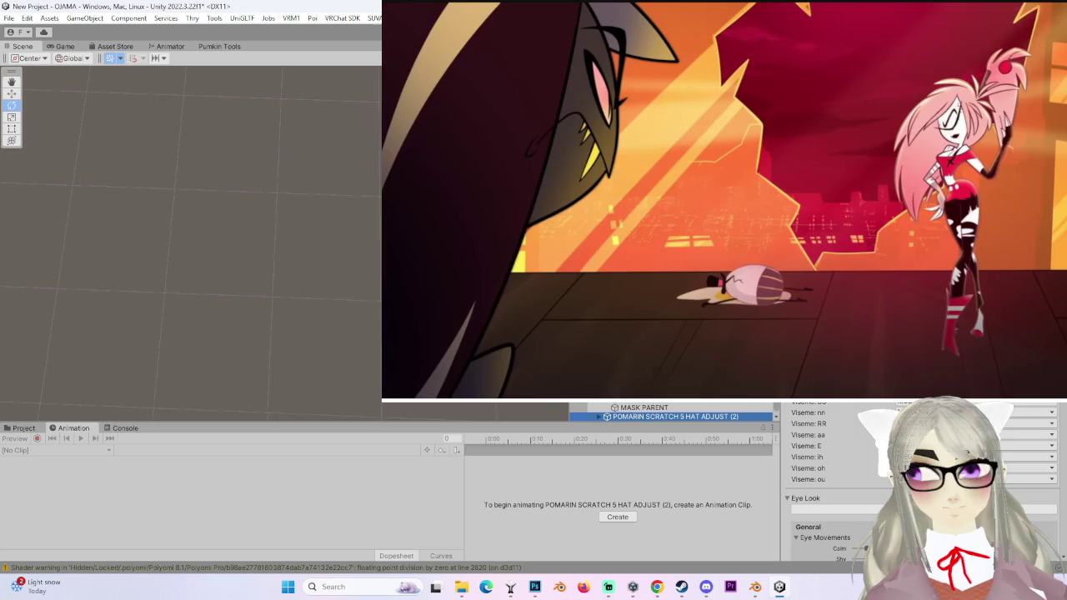
{"action": "key", "text": "f"}
{"action": "key", "text": "f"}
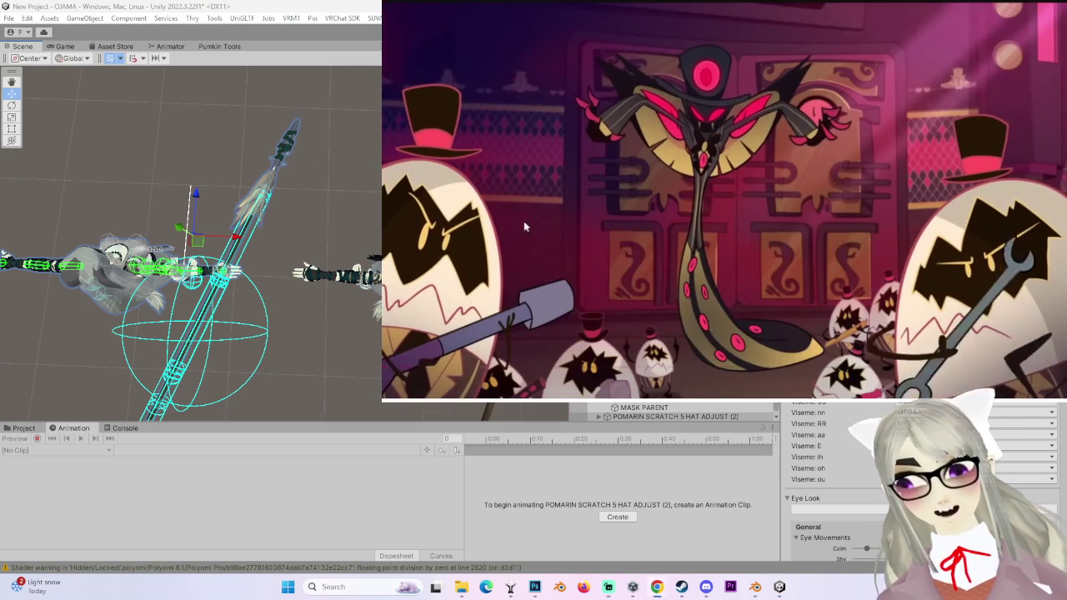
{"action": "mouse_move", "coordinate": [405, 386]}
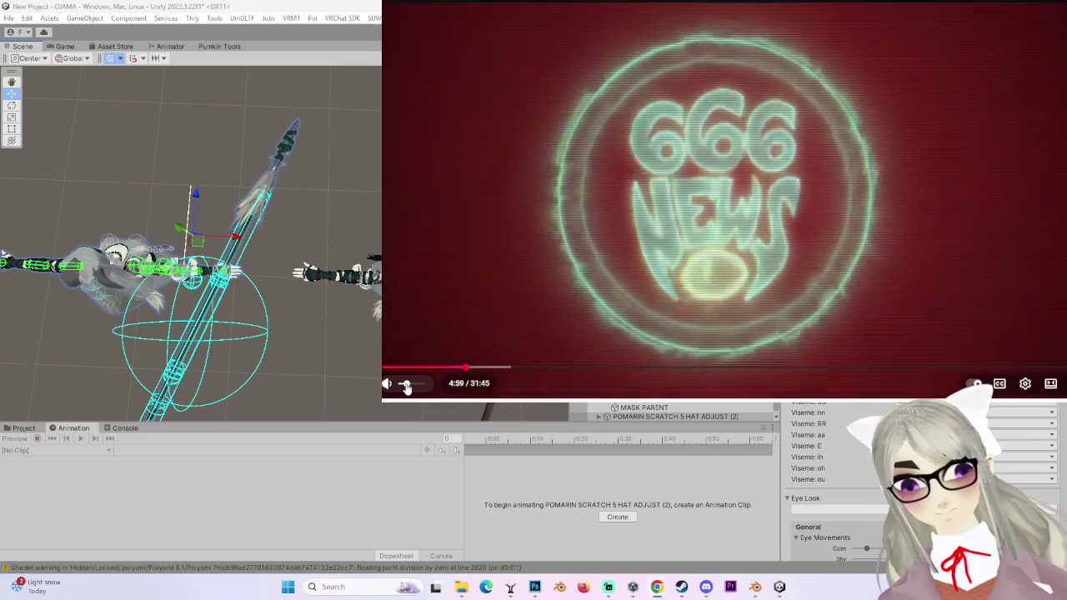
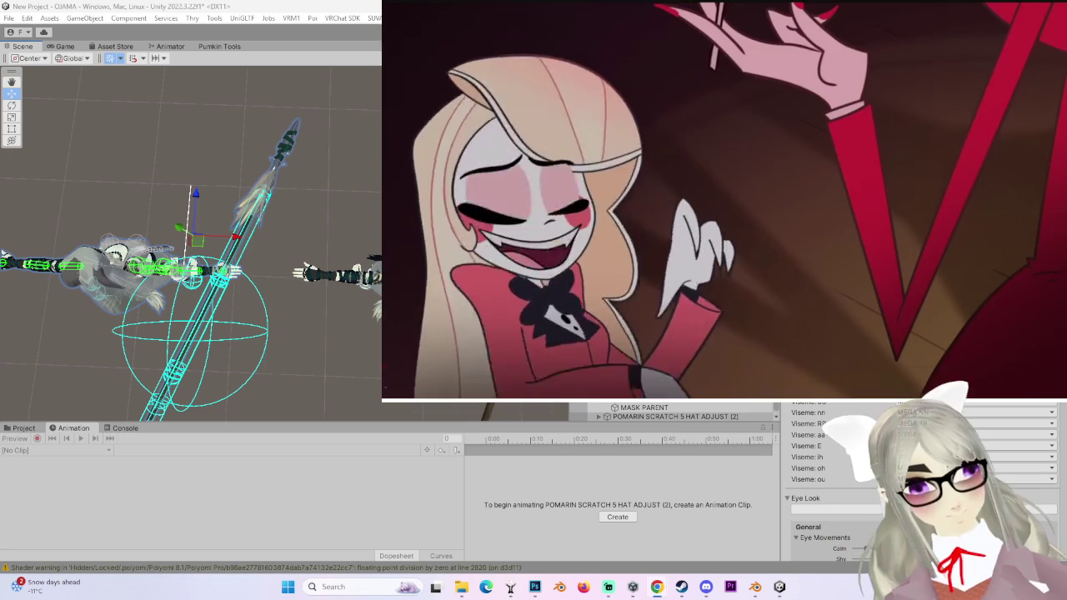
- Turn the YouTube episode's volume up slightly
{"action": "mouse_move", "coordinate": [604, 356]}
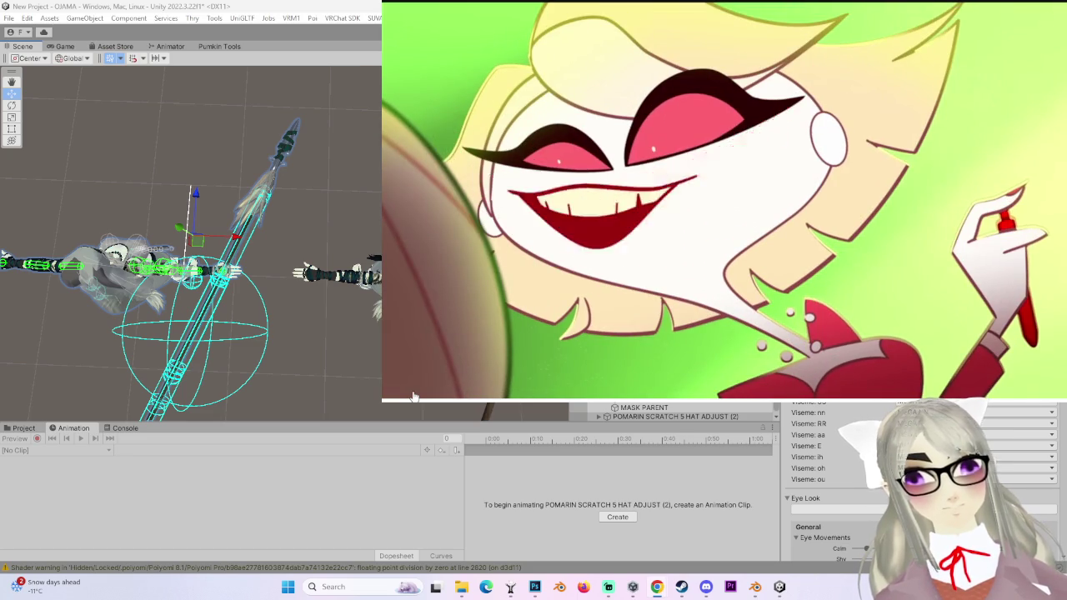
{"action": "mouse_move", "coordinate": [403, 386]}
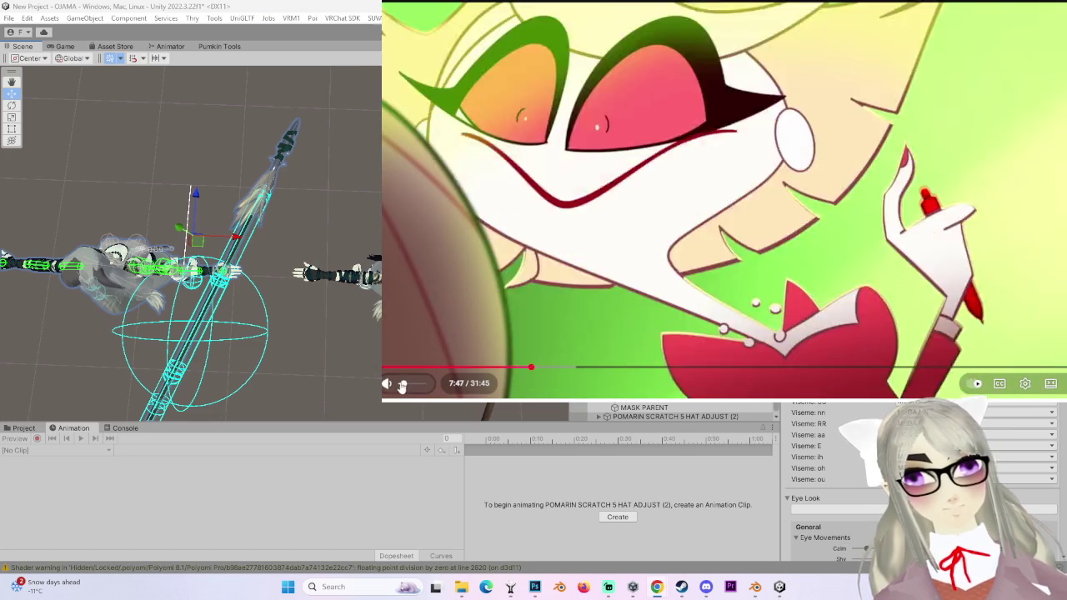
{"action": "left_click_drag", "start_coordinate": [404, 386], "coordinate": [409, 391]}
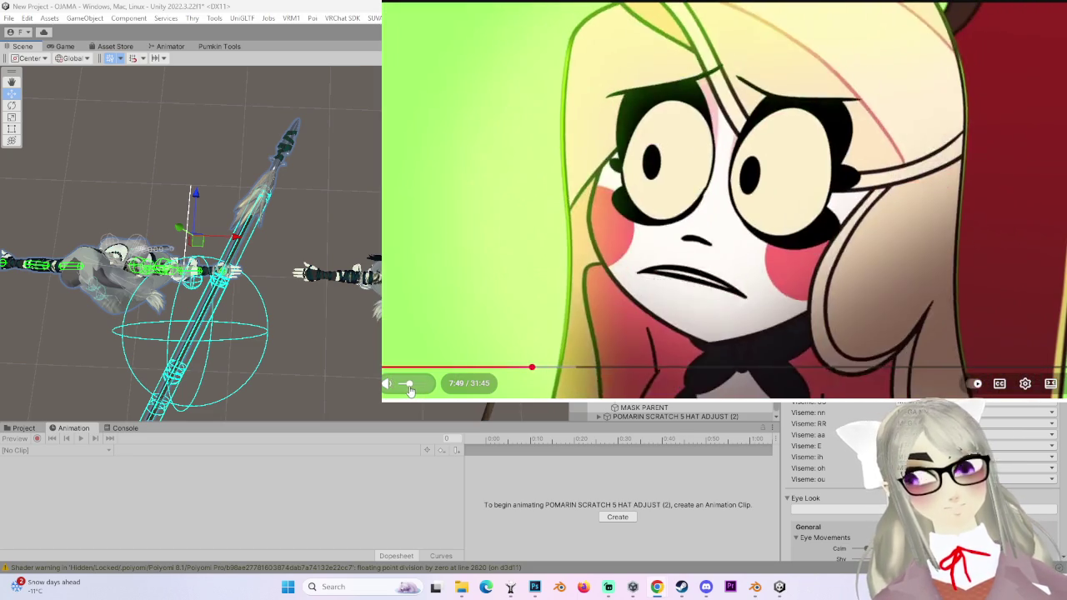
{"action": "left_click_drag", "start_coordinate": [410, 391], "coordinate": [412, 391]}
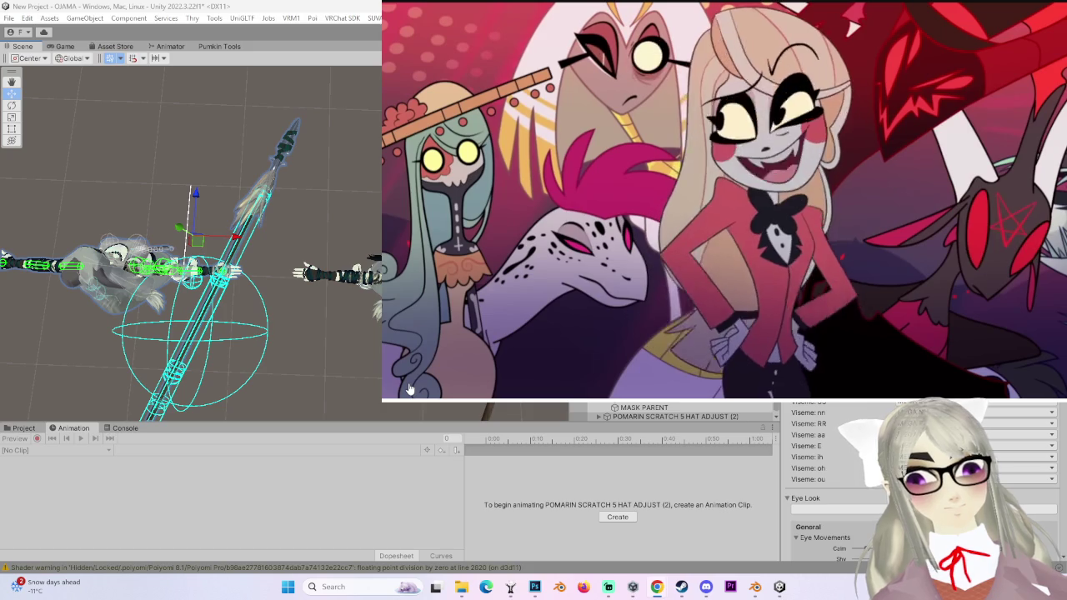
- Rewind the episode a few seconds to 8:30
{"action": "mouse_move", "coordinate": [407, 385]}
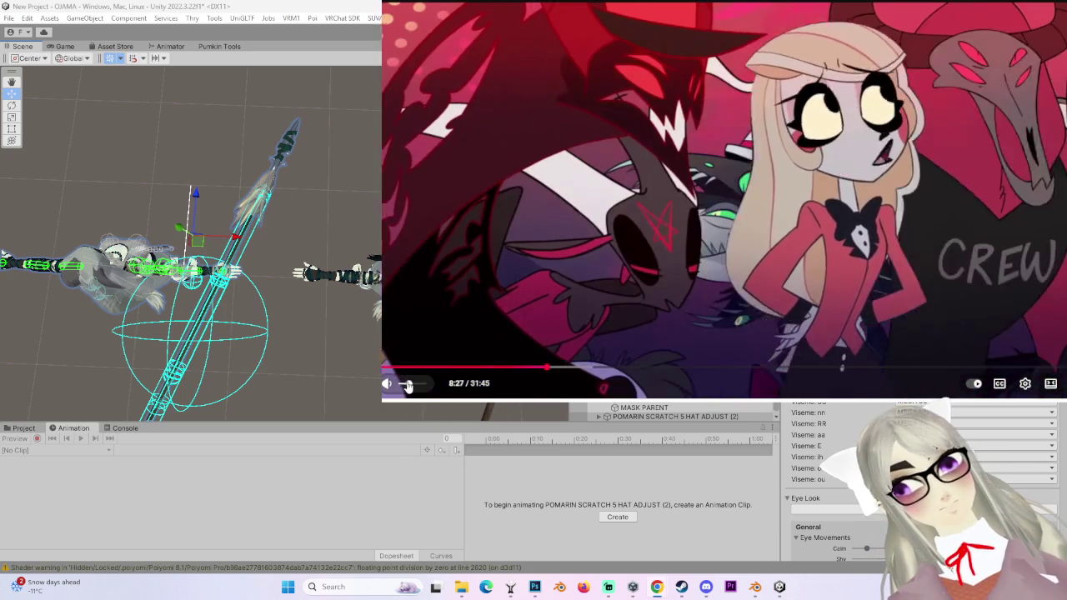
{"action": "mouse_move", "coordinate": [578, 342]}
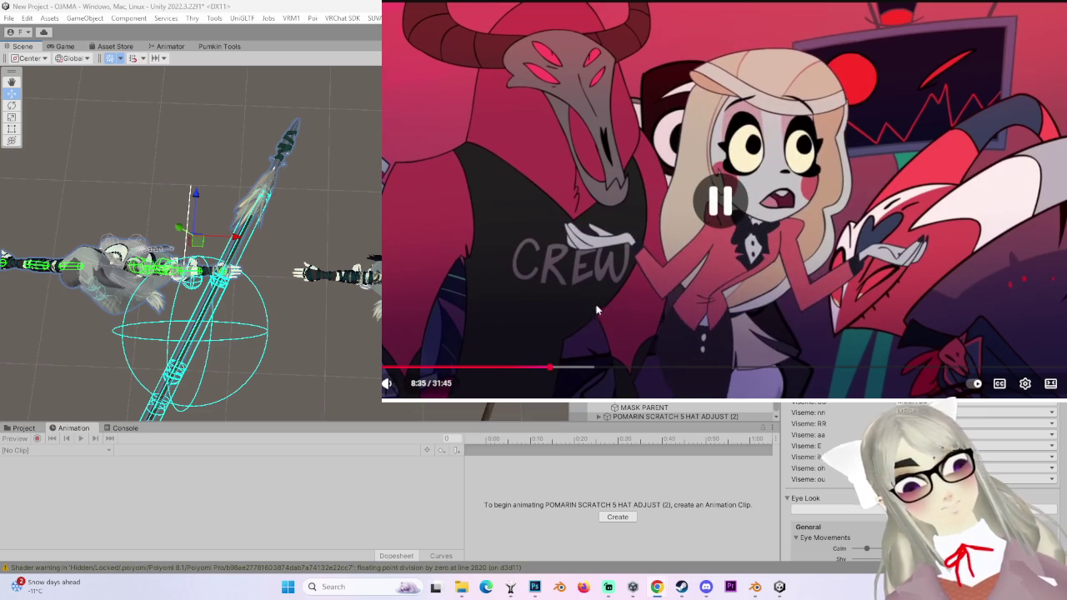
{"action": "left_click", "coordinate": [549, 368]}
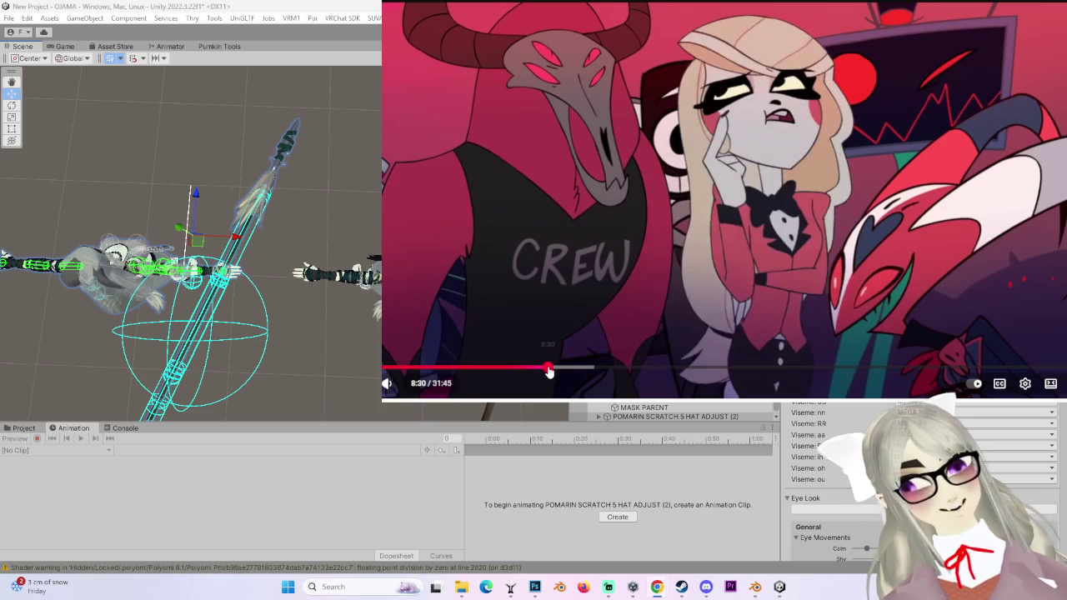
- Rewind to 8:26 and pause the episode at 8:27
{"action": "left_click_drag", "start_coordinate": [549, 371], "coordinate": [546, 369]}
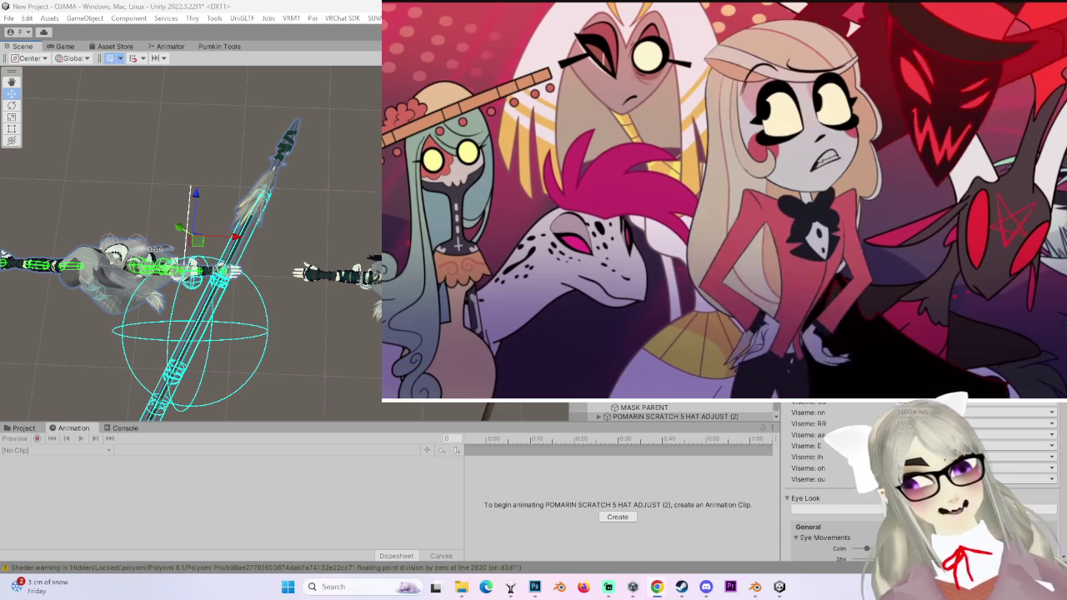
{"action": "left_click", "coordinate": [615, 167]}
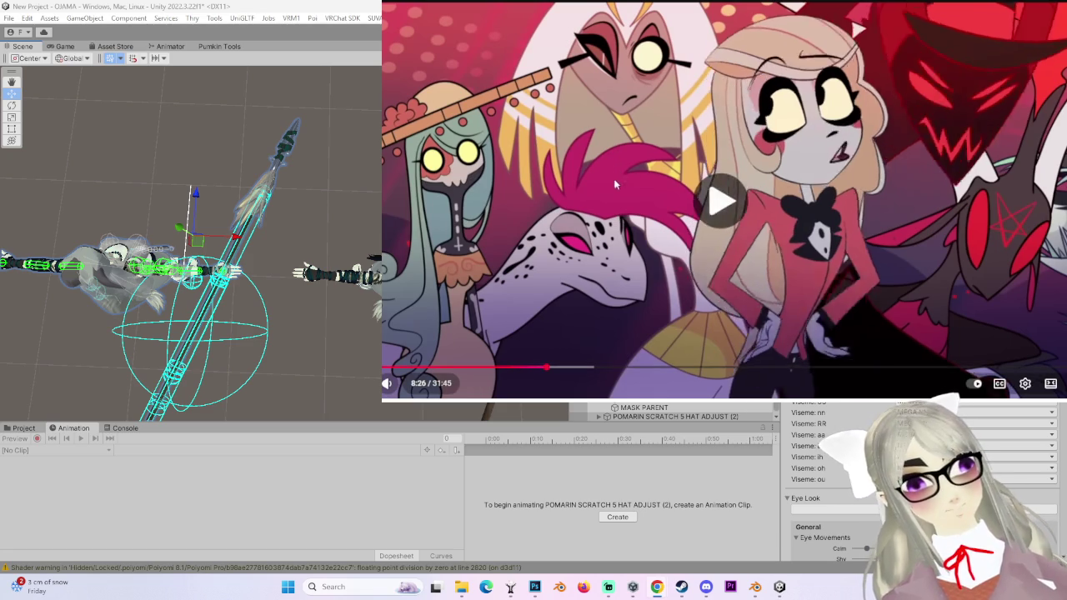
{"action": "left_click", "coordinate": [615, 188]}
{"action": "left_click", "coordinate": [615, 190]}
{"action": "left_click", "coordinate": [614, 189]}
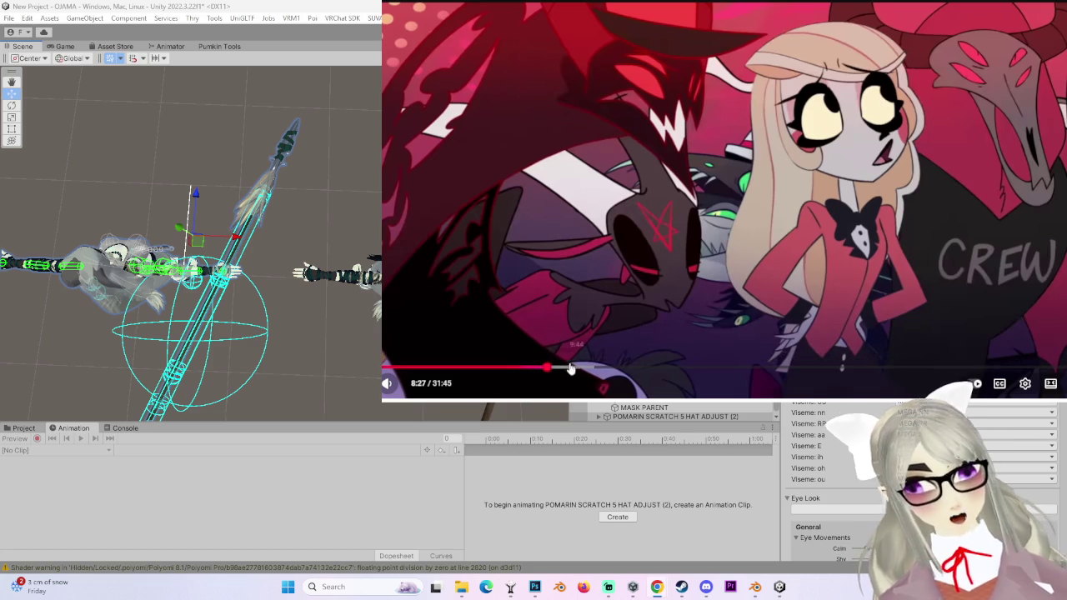
- Skim back through earlier scenes via 8:15, 8:01 and 7:30 to 7:20
{"action": "left_click", "coordinate": [542, 367]}
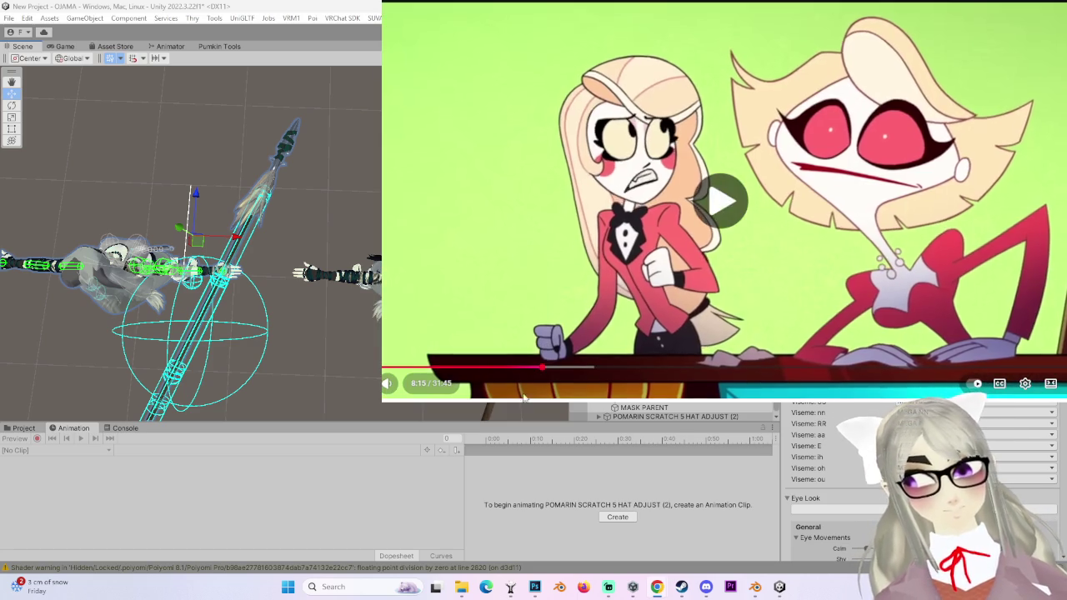
{"action": "left_click", "coordinate": [537, 368]}
{"action": "left_click", "coordinate": [526, 367]}
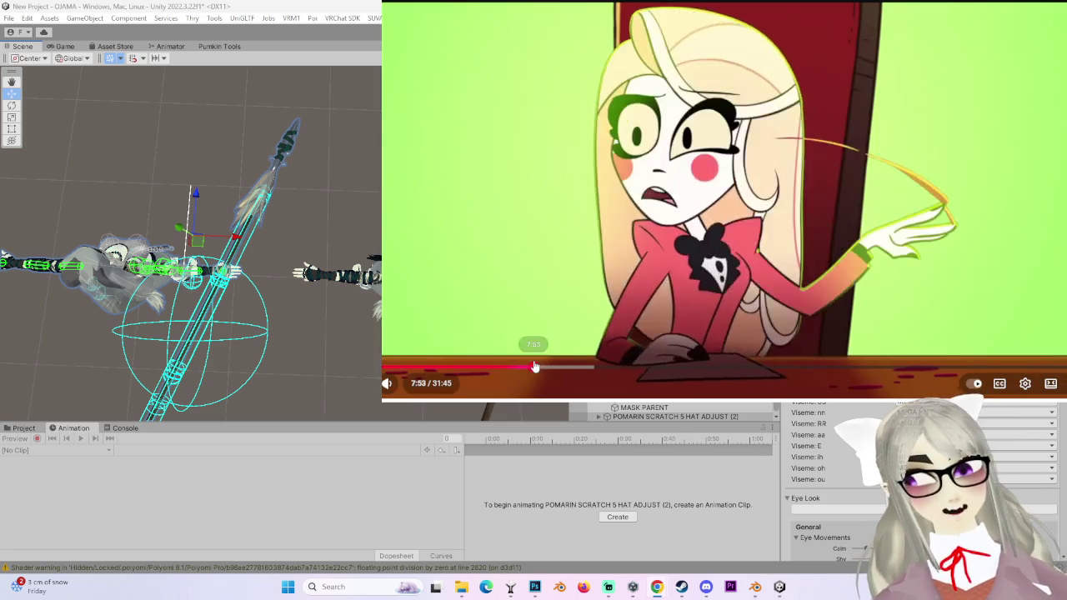
{"action": "left_click", "coordinate": [525, 367]}
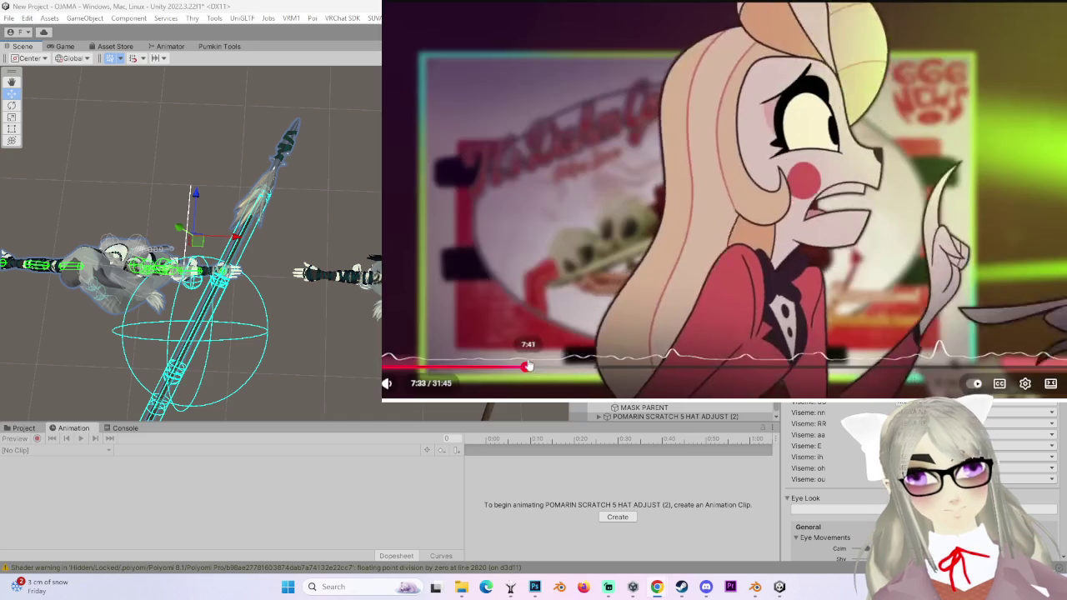
{"action": "left_click", "coordinate": [517, 284]}
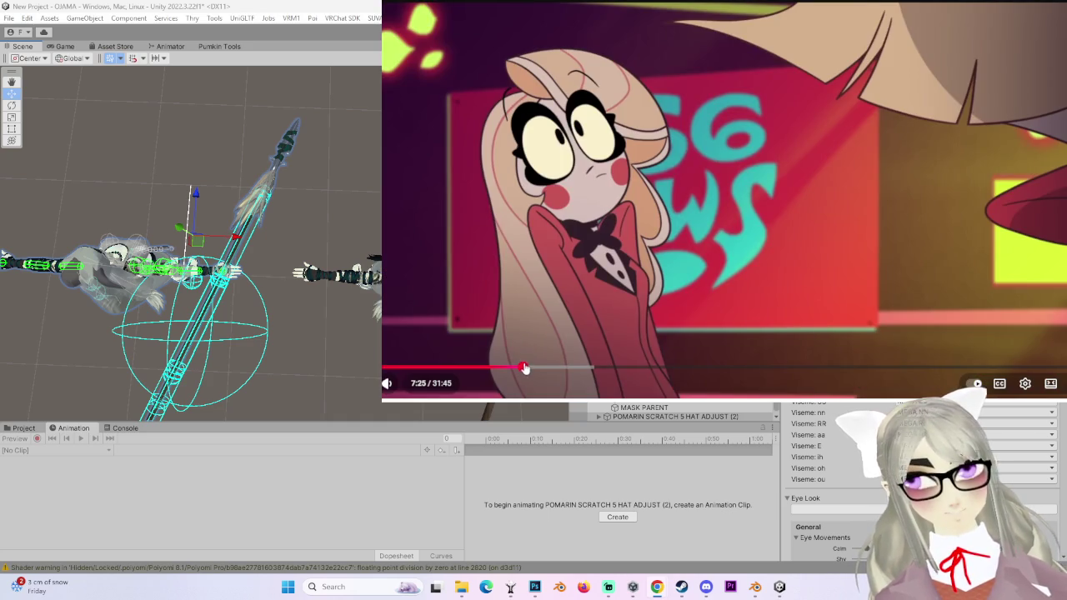
{"action": "left_click", "coordinate": [520, 367]}
- Skip forward through 7:34 and 8:13 to 8:22
{"action": "left_click", "coordinate": [526, 368]}
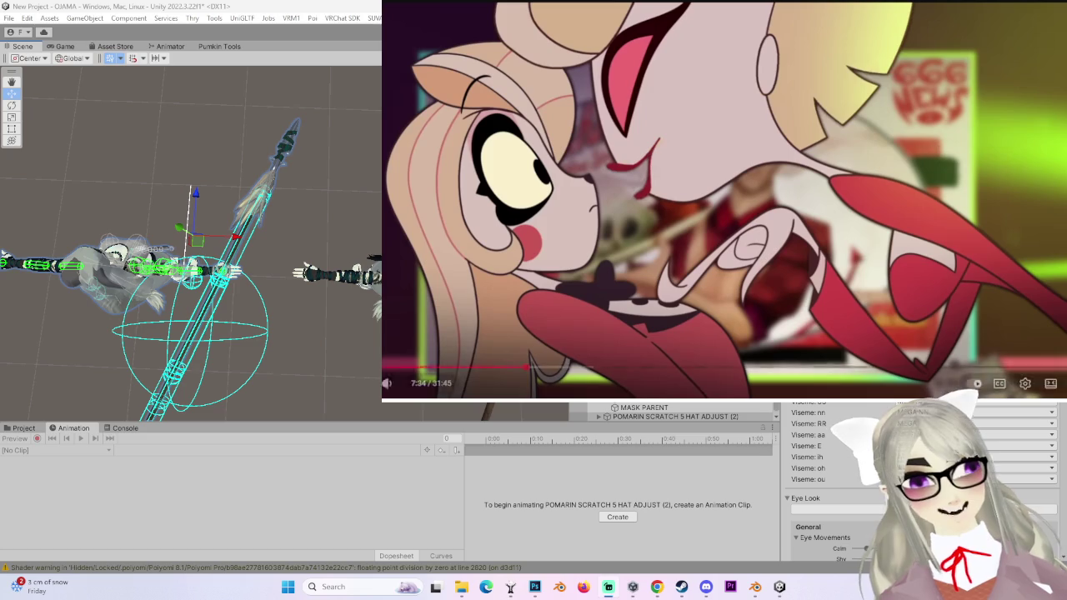
{"action": "left_click", "coordinate": [534, 371]}
{"action": "left_click", "coordinate": [541, 373]}
{"action": "left_click", "coordinate": [545, 371]}
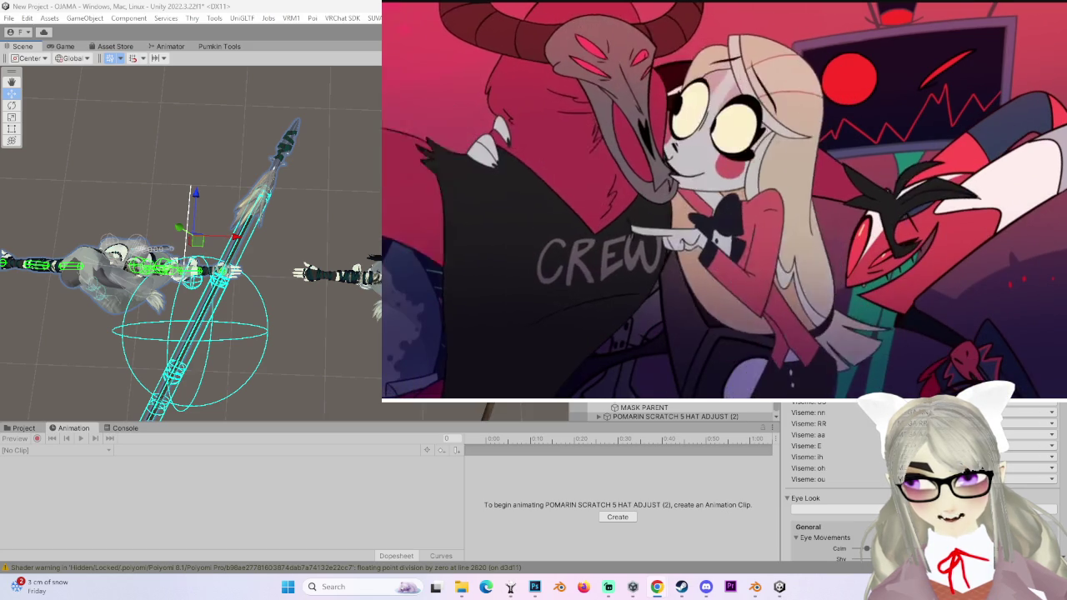
- Raise the episode's volume a bit further on the YouTube volume slider
{"action": "mouse_move", "coordinate": [729, 312]}
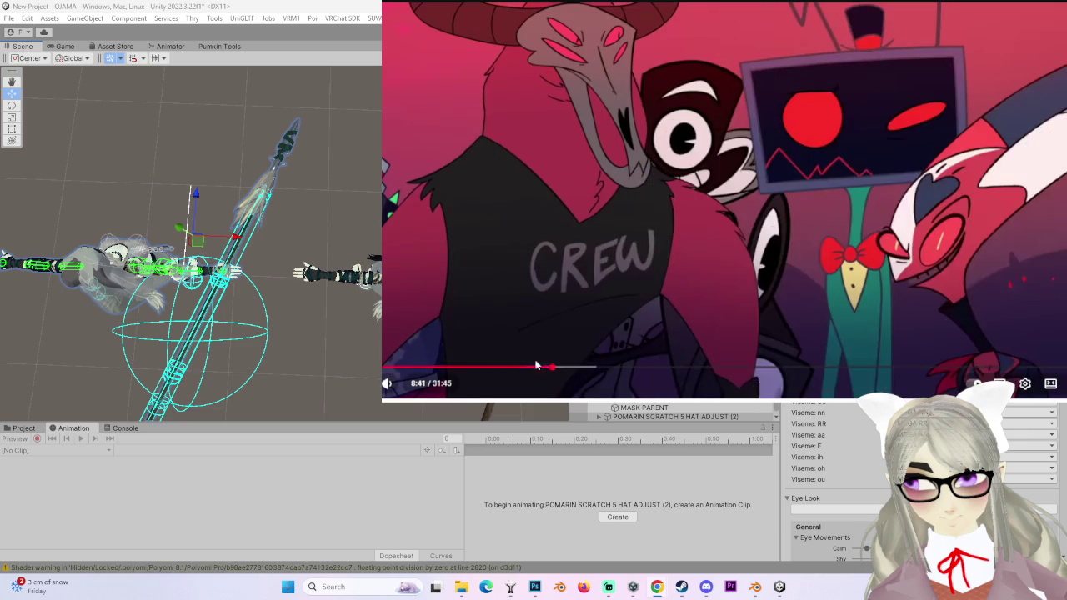
{"action": "mouse_move", "coordinate": [385, 390]}
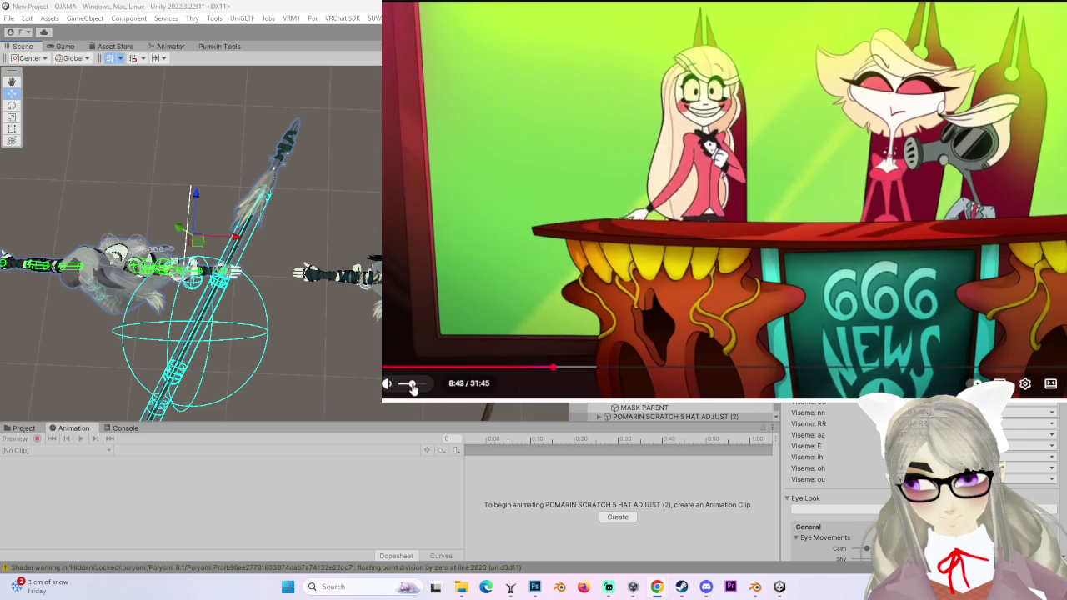
{"action": "left_click_drag", "start_coordinate": [401, 387], "coordinate": [409, 388]}
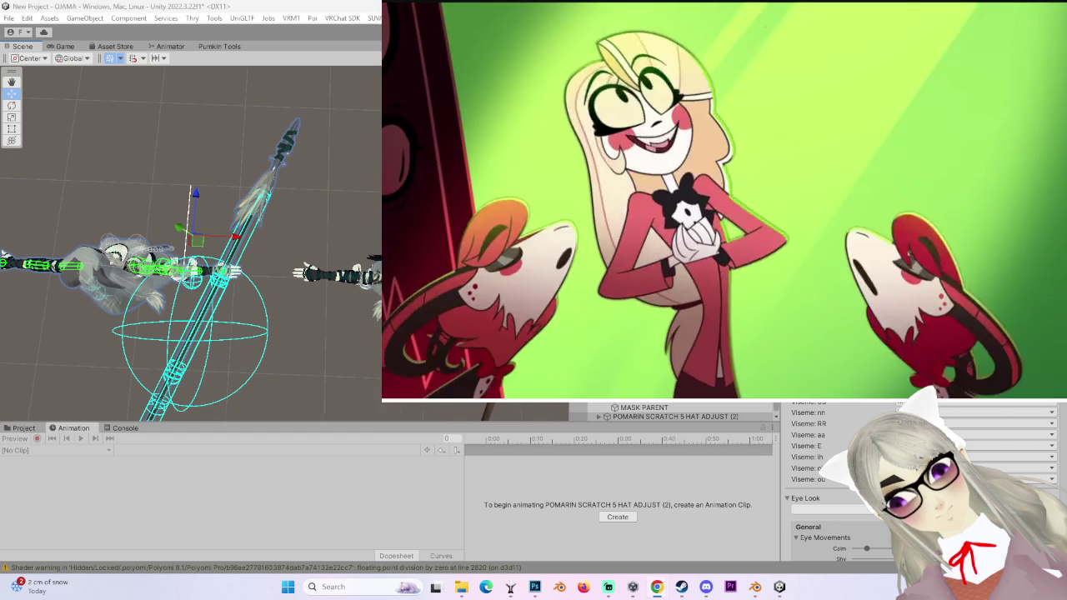
{"action": "mouse_move", "coordinate": [870, 296]}
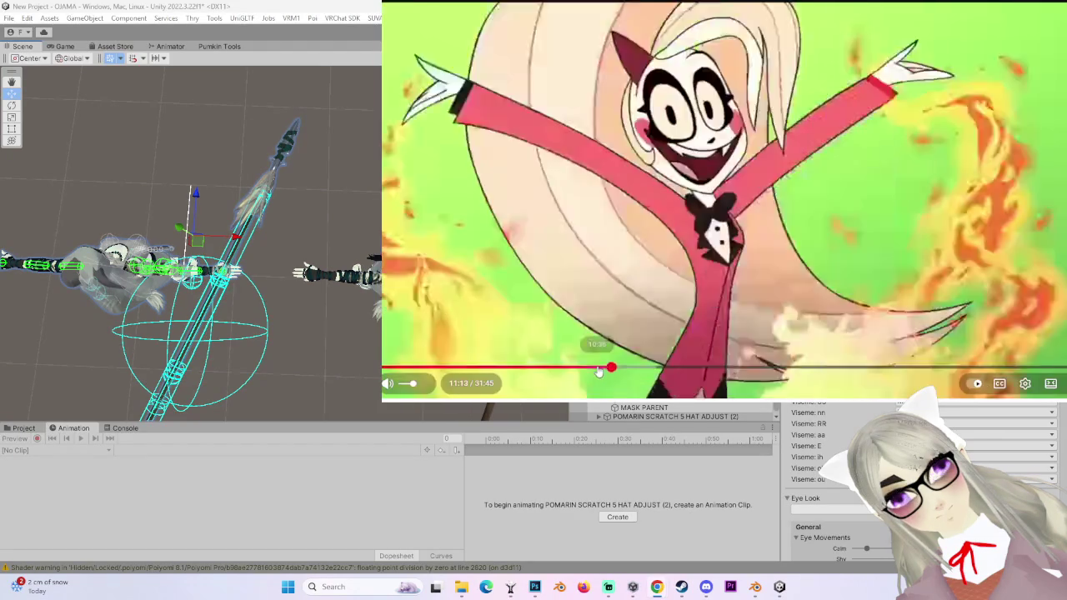
{"action": "left_click", "coordinate": [606, 368]}
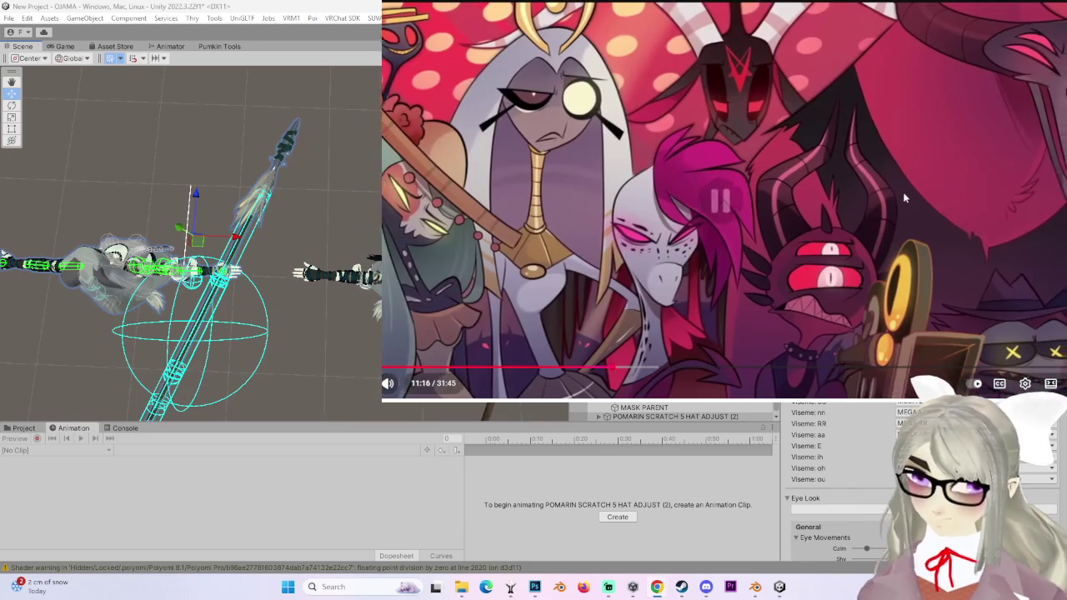
{"action": "left_click", "coordinate": [646, 318]}
{"action": "left_click_drag", "start_coordinate": [611, 373], "coordinate": [615, 367]}
{"action": "left_click", "coordinate": [615, 370]}
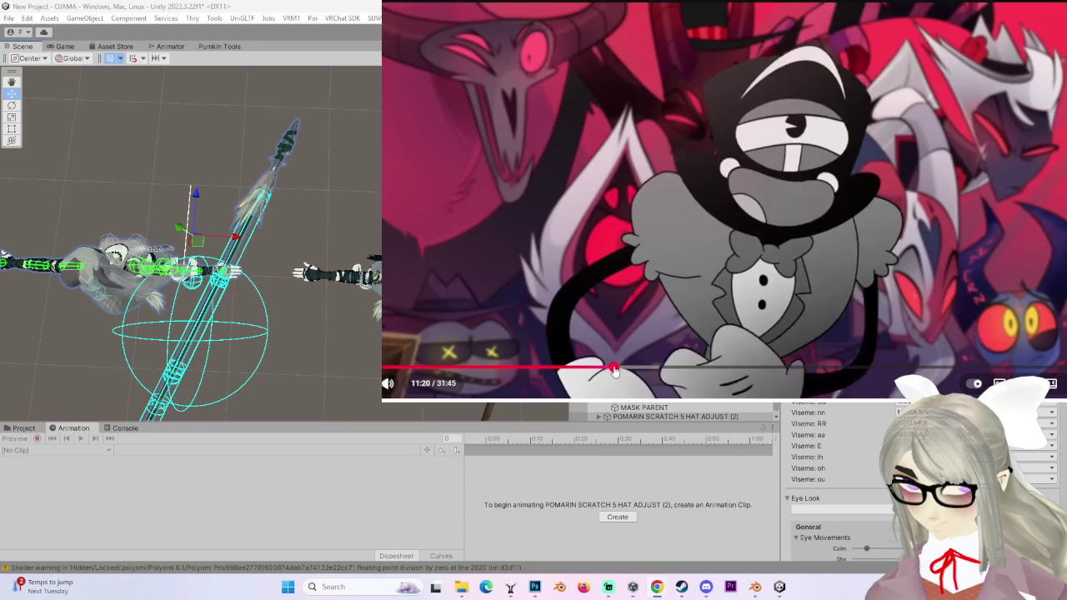
{"action": "left_click", "coordinate": [611, 367]}
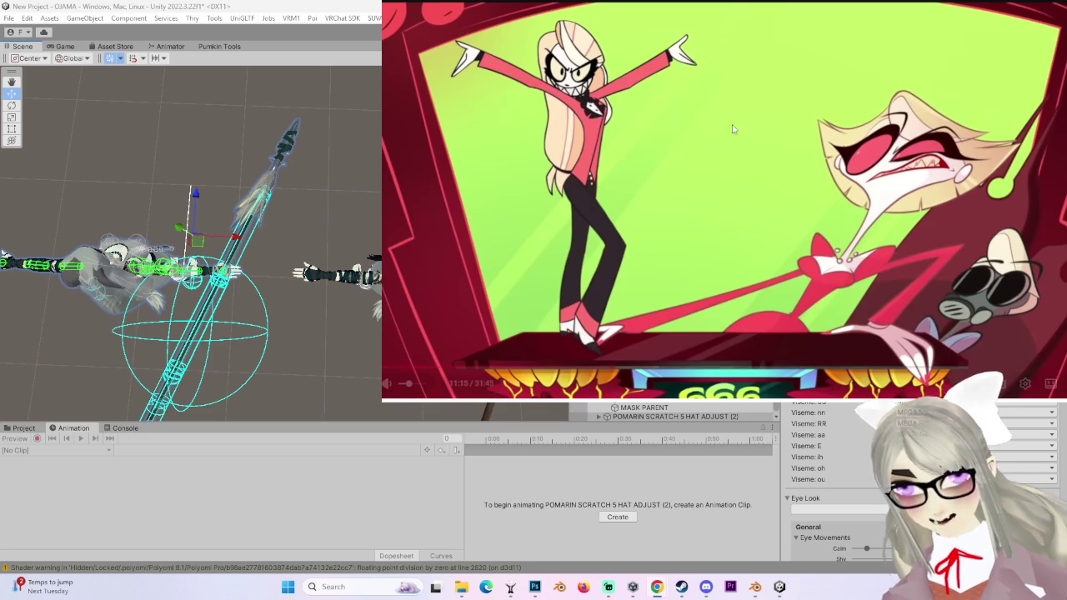
{"action": "key", "text": "space"}
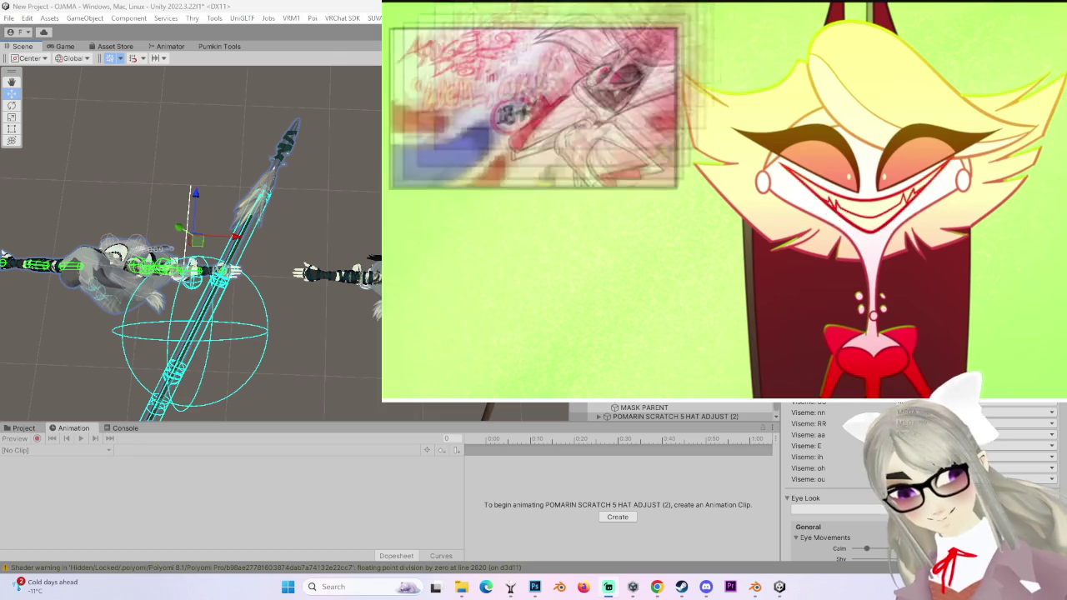
{"action": "mouse_move", "coordinate": [768, 28]}
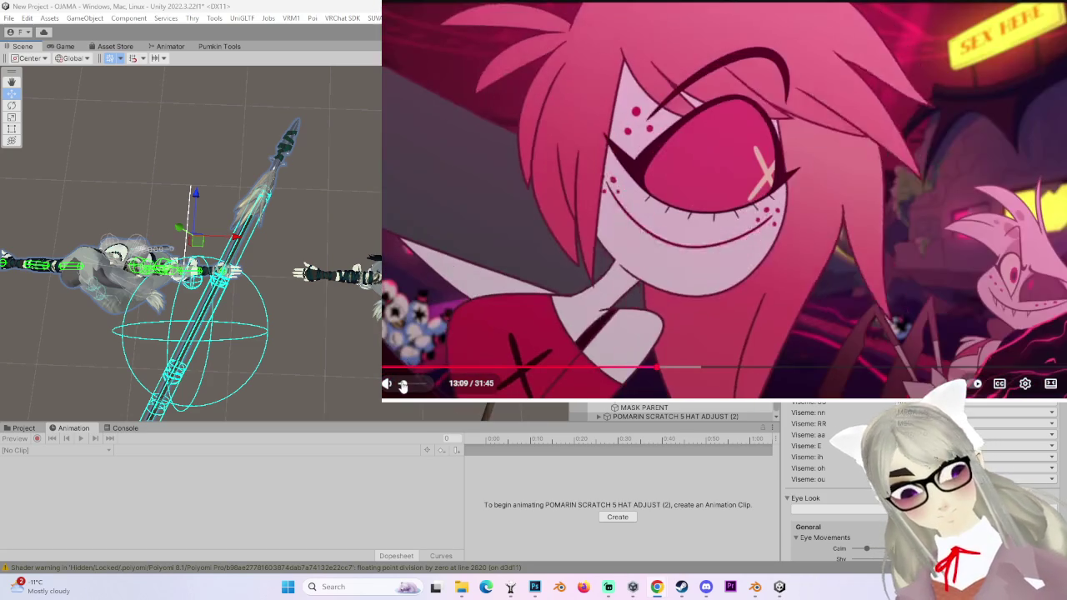
{"action": "left_click_drag", "start_coordinate": [414, 387], "coordinate": [404, 385]}
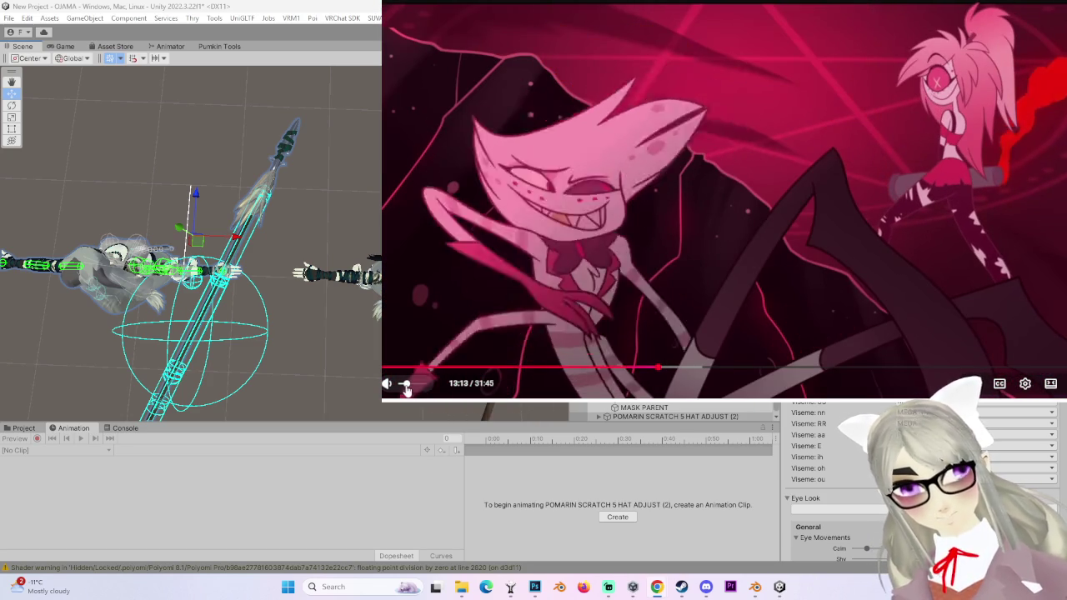
- Nudge the YouTube volume slider slightly to fine-tune the episode's loudness
{"action": "left_click_drag", "start_coordinate": [408, 390], "coordinate": [411, 390]}
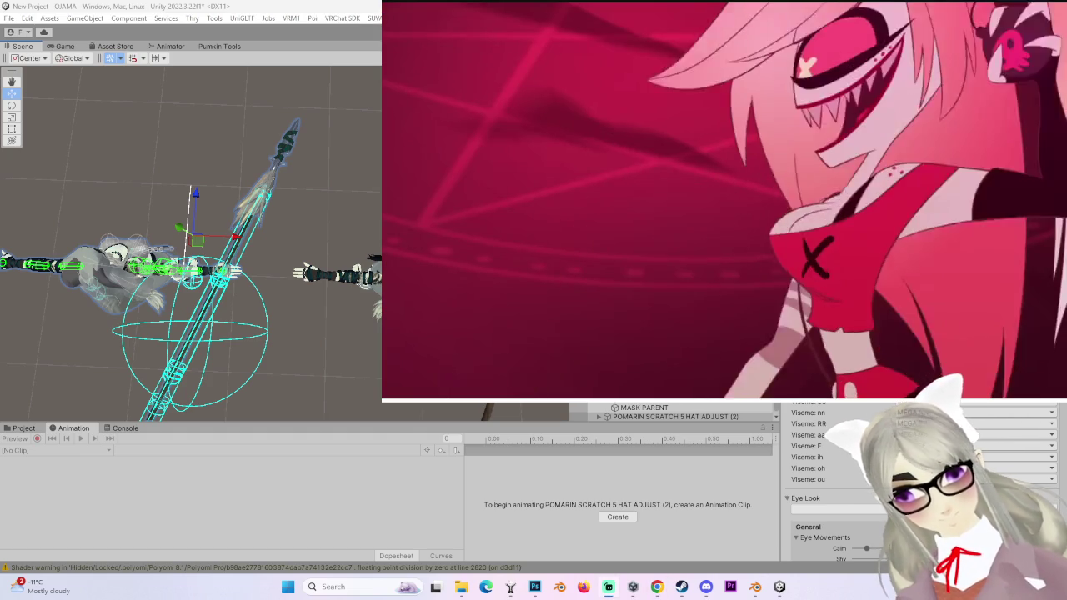
{"action": "mouse_move", "coordinate": [408, 391]}
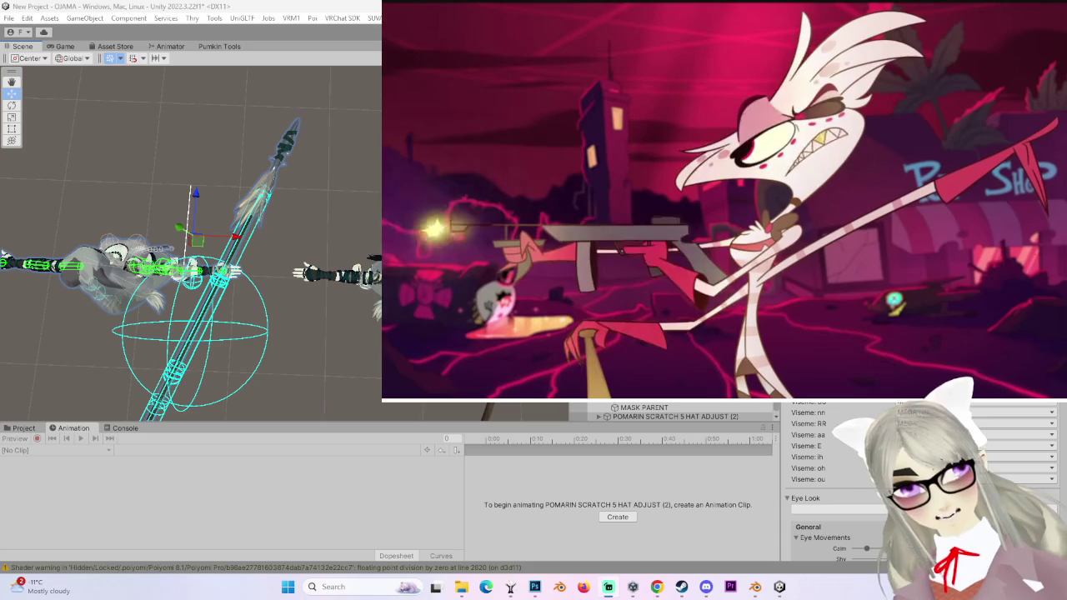
{"action": "mouse_move", "coordinate": [679, 113]}
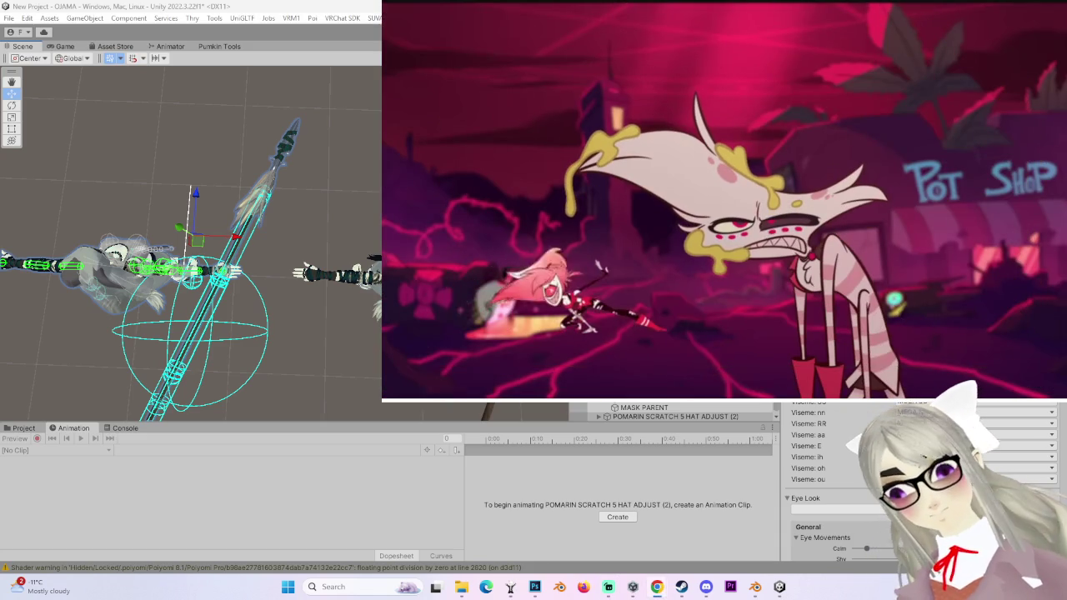
- Fine-tune the volume with small up and down nudges, ending slightly higher
{"action": "left_click", "coordinate": [411, 384]}
{"action": "left_click", "coordinate": [406, 384]}
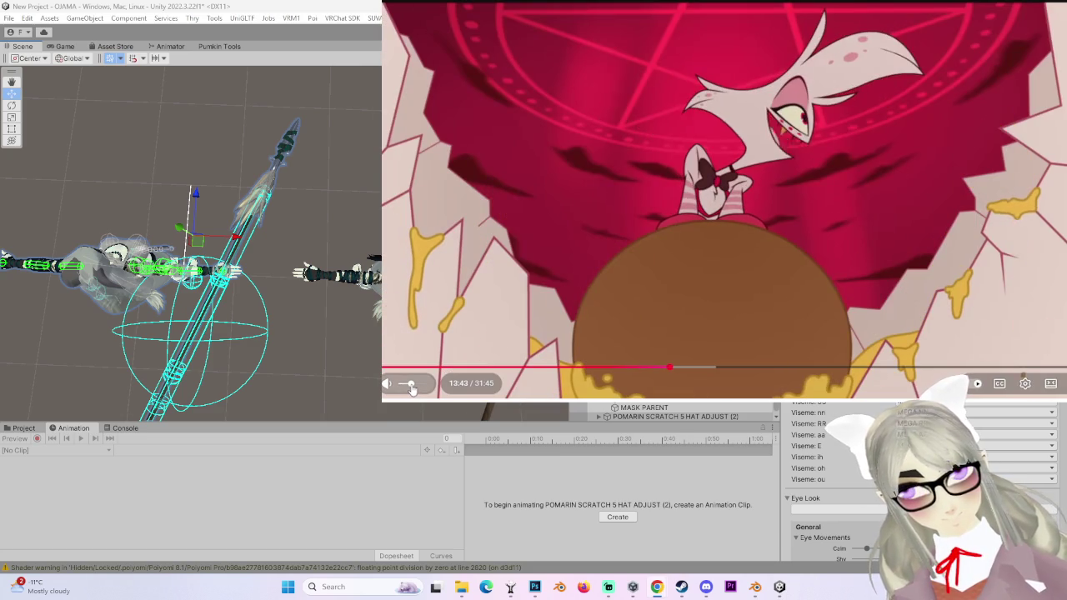
{"action": "left_click", "coordinate": [404, 385]}
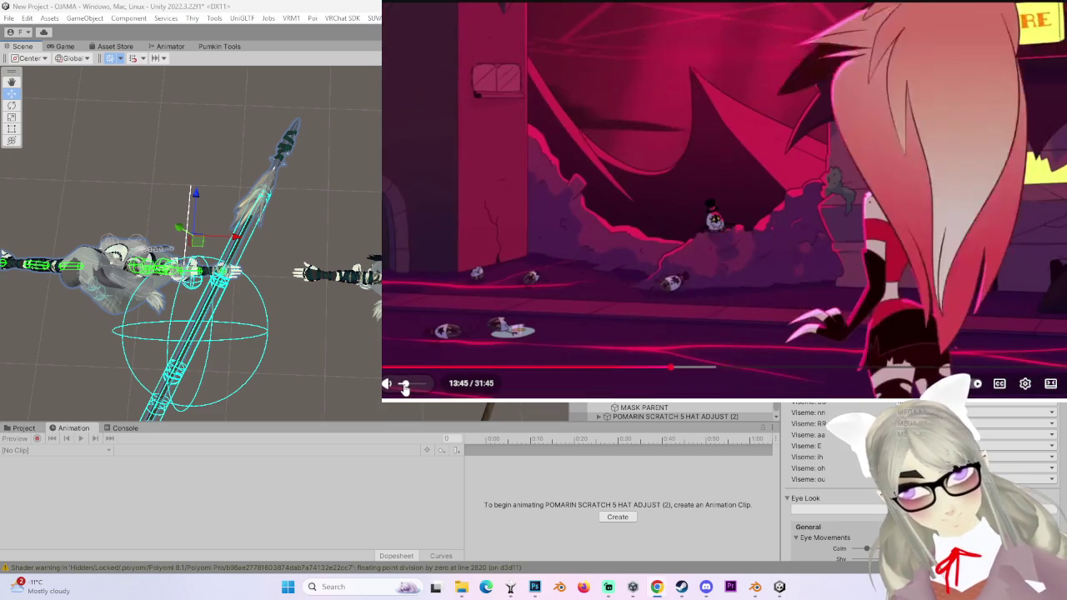
{"action": "left_click", "coordinate": [407, 385]}
{"action": "left_click", "coordinate": [412, 385]}
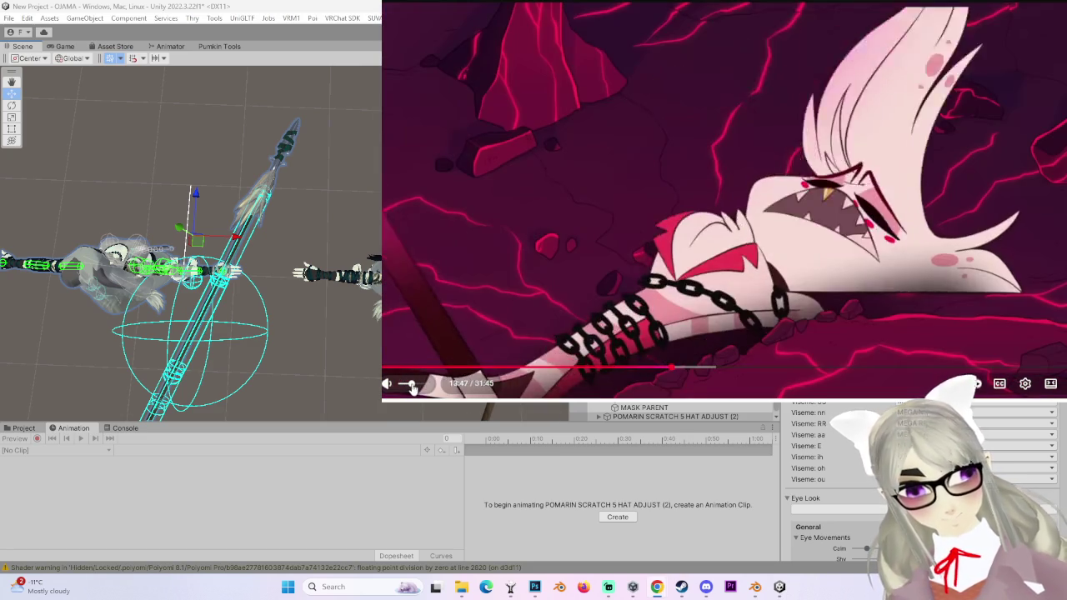
{"action": "left_click_drag", "start_coordinate": [407, 386], "coordinate": [412, 386]}
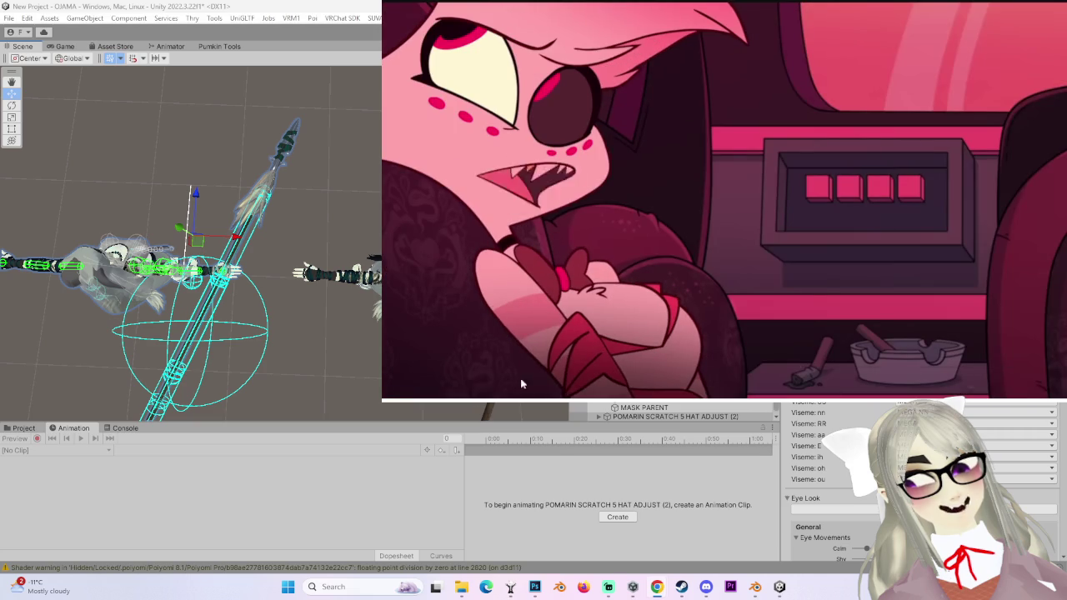
- Drag the YouTube volume slider right twice to make the episode louder
{"action": "left_click_drag", "start_coordinate": [407, 384], "coordinate": [409, 386]}
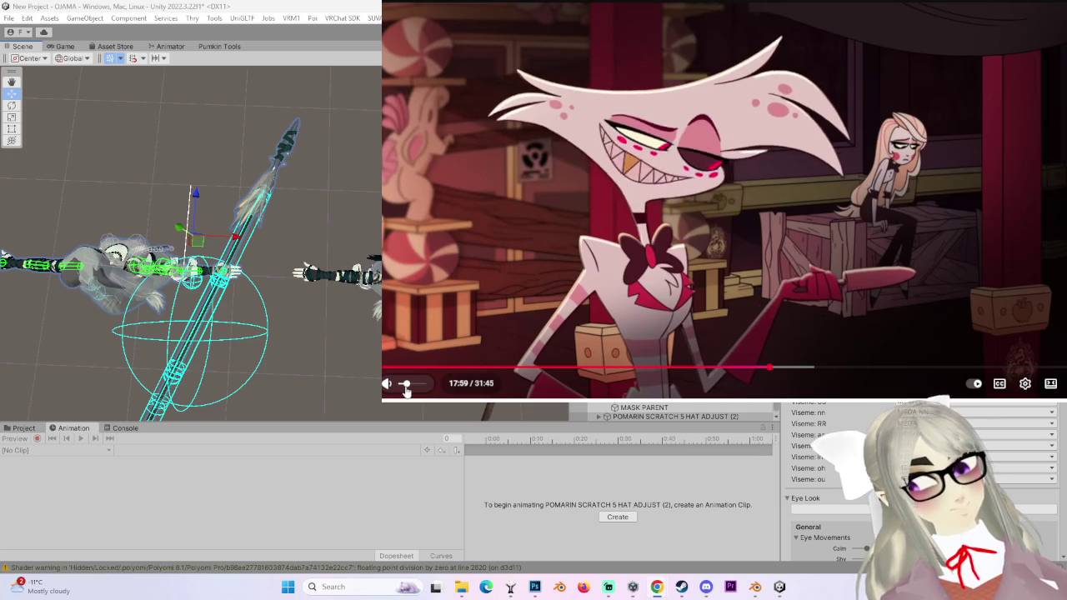
{"action": "left_click_drag", "start_coordinate": [405, 385], "coordinate": [411, 393]}
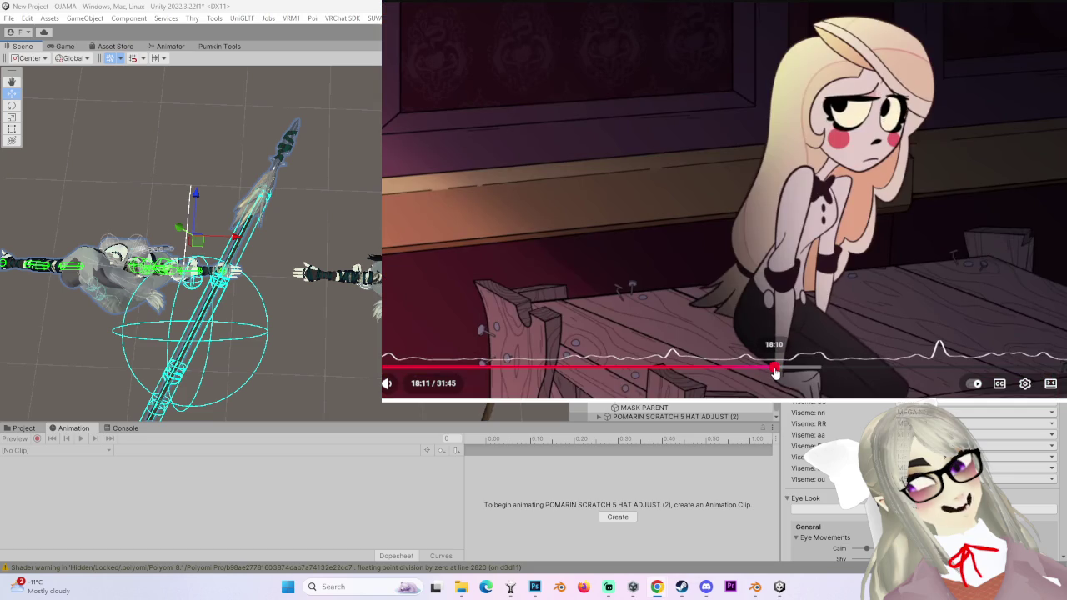
- Rewind the episode a few seconds to 18:03
{"action": "left_click", "coordinate": [773, 368]}
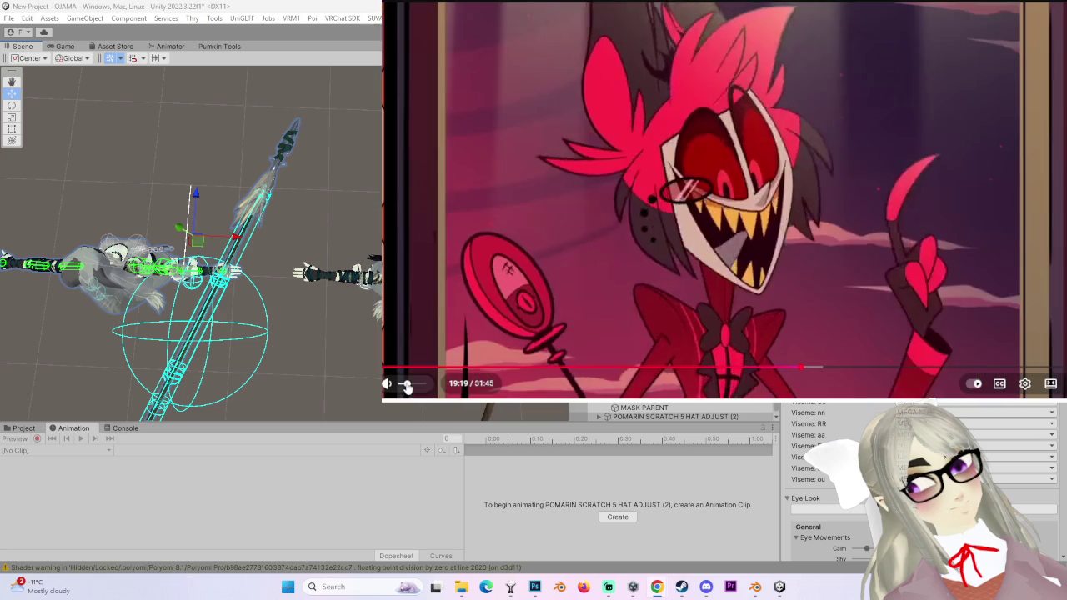
- Turn the video's volume up, then select the avatar's Spine bone in Unity
{"action": "left_click_drag", "start_coordinate": [407, 385], "coordinate": [420, 385]}
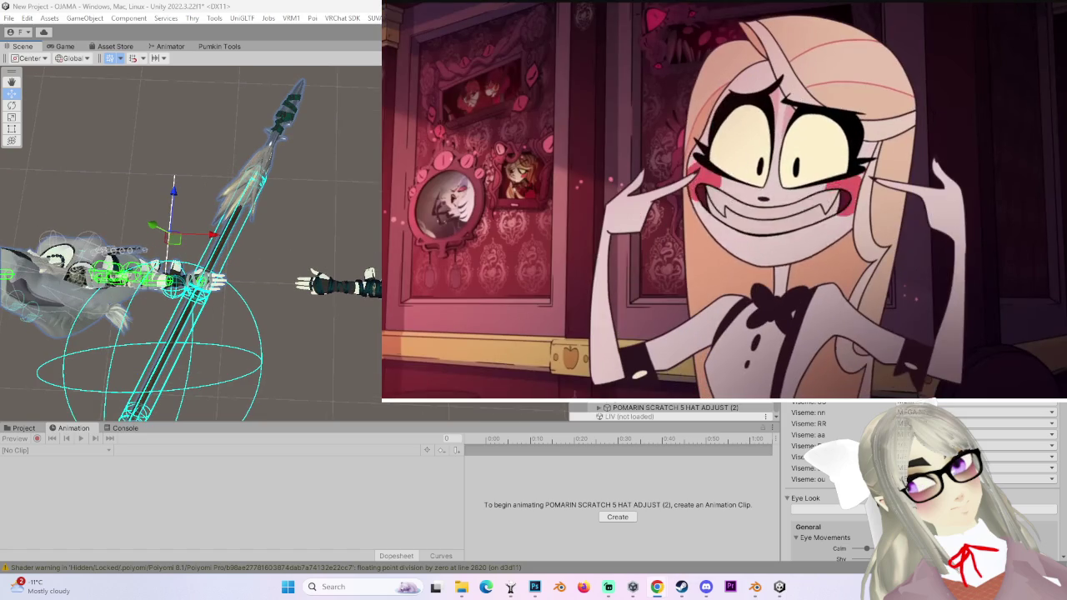
{"action": "scroll", "scroll_direction": "up", "scroll_amount": 3}
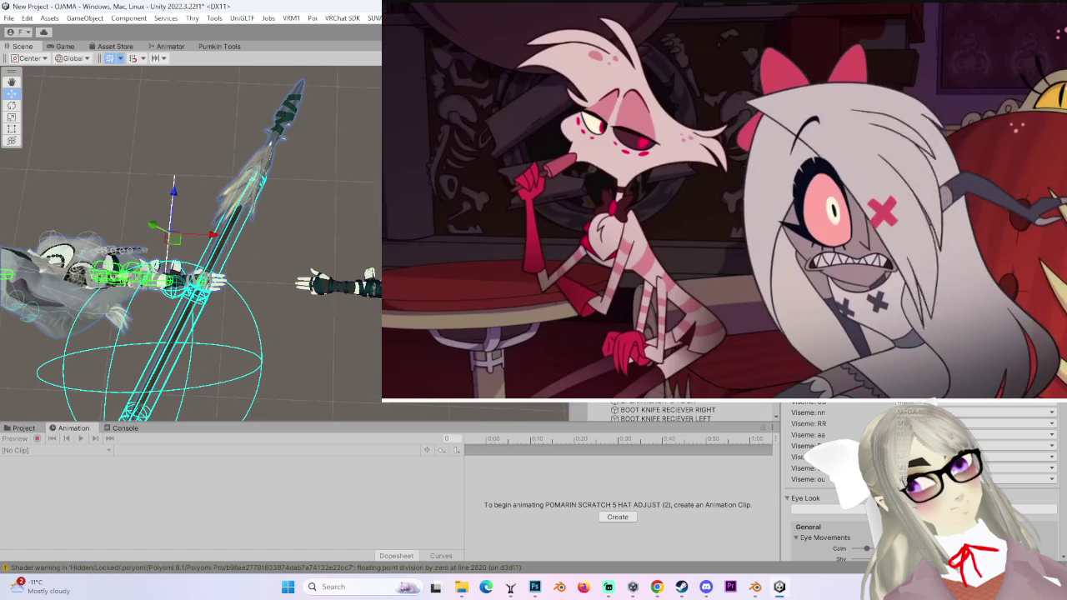
{"action": "scroll", "scroll_direction": "up", "scroll_amount": 3}
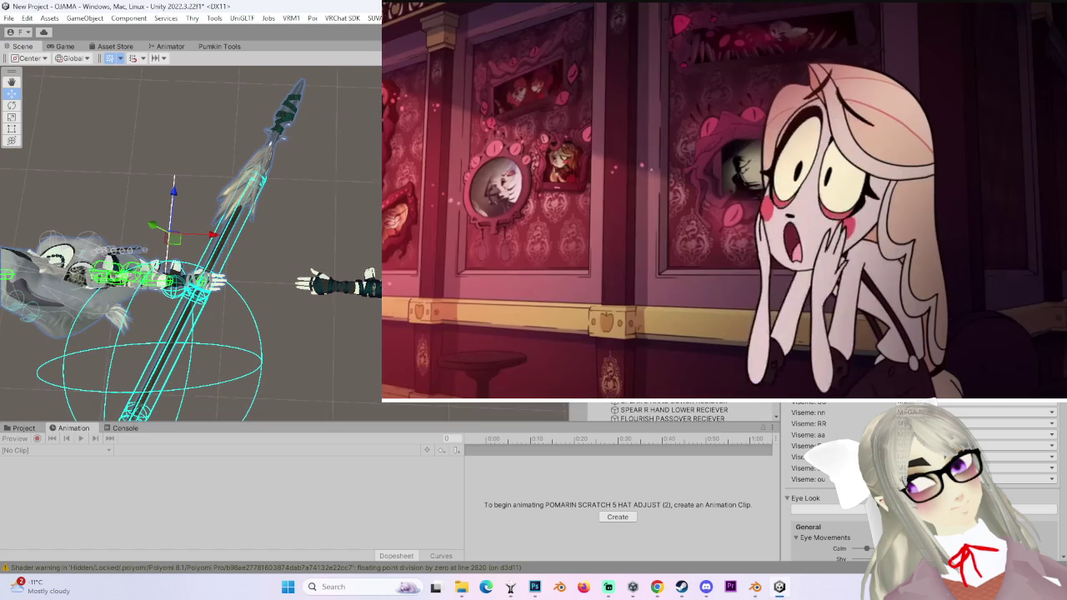
{"action": "left_click", "coordinate": [650, 391]}
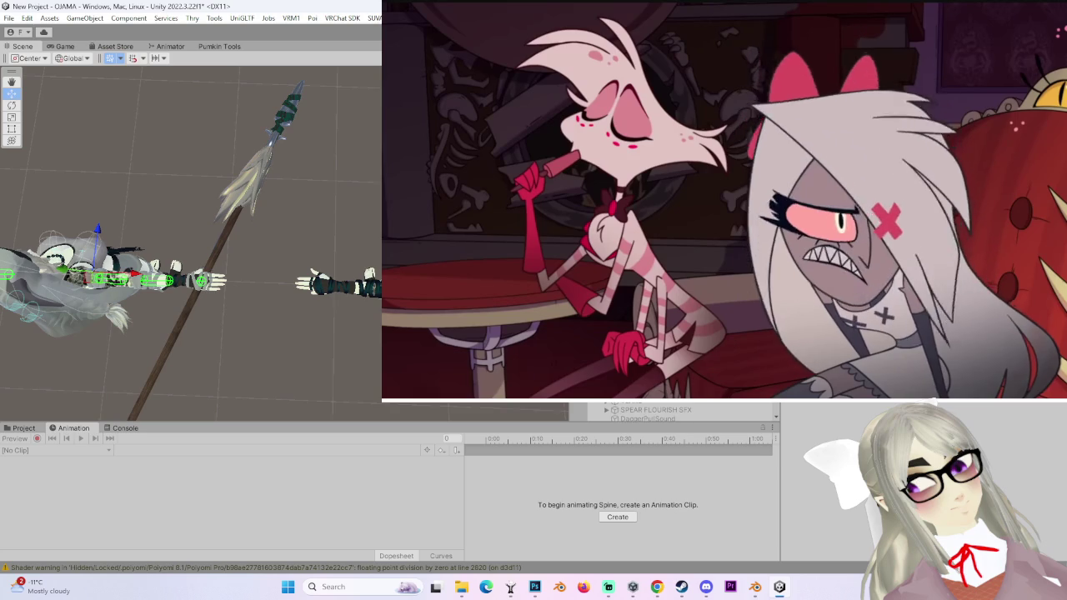
- Frame the Right arm bone and trial-raise it twice, undoing each rotation
{"action": "left_click", "coordinate": [150, 281]}
{"action": "key", "text": "f"}
{"action": "key", "text": "e"}
{"action": "left_click_drag", "start_coordinate": [247, 301], "coordinate": [265, 248]}
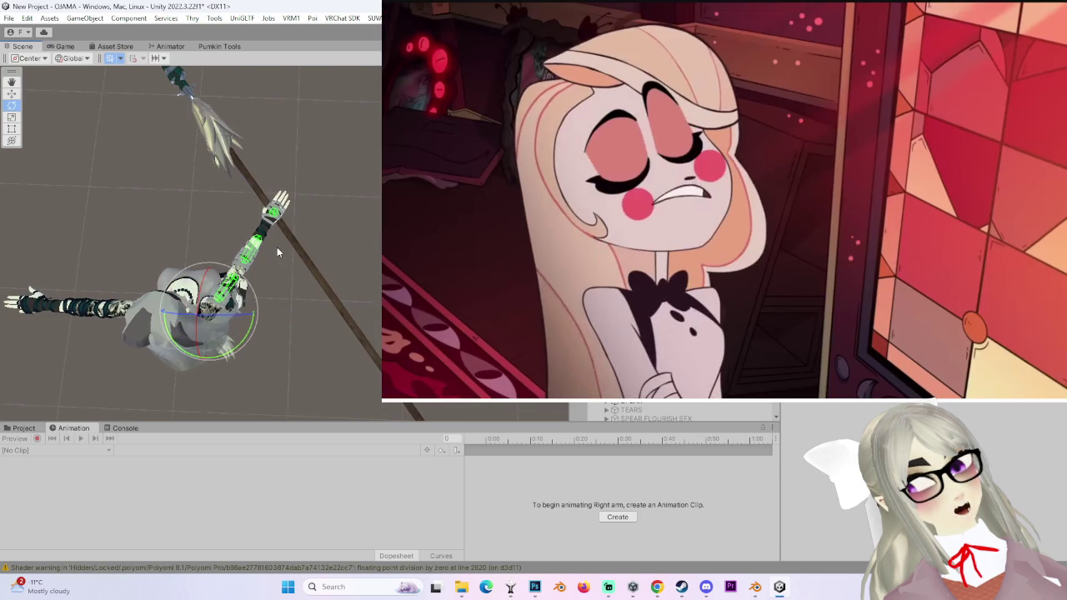
{"action": "key", "text": "ctrl+z"}
{"action": "key", "text": "ctrl+z"}
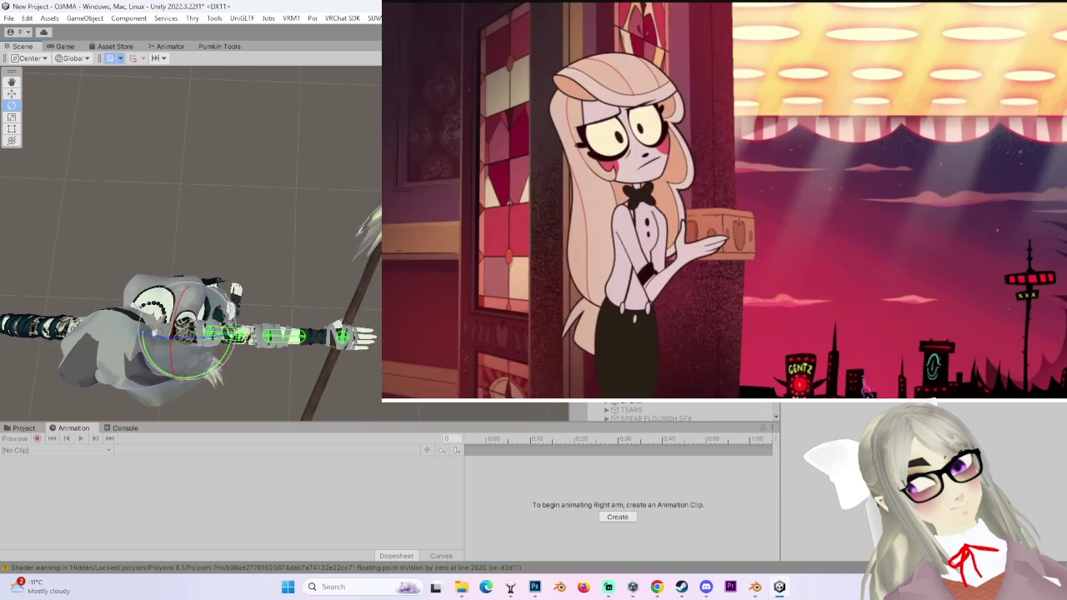
{"action": "left_click_drag", "start_coordinate": [234, 316], "coordinate": [281, 260]}
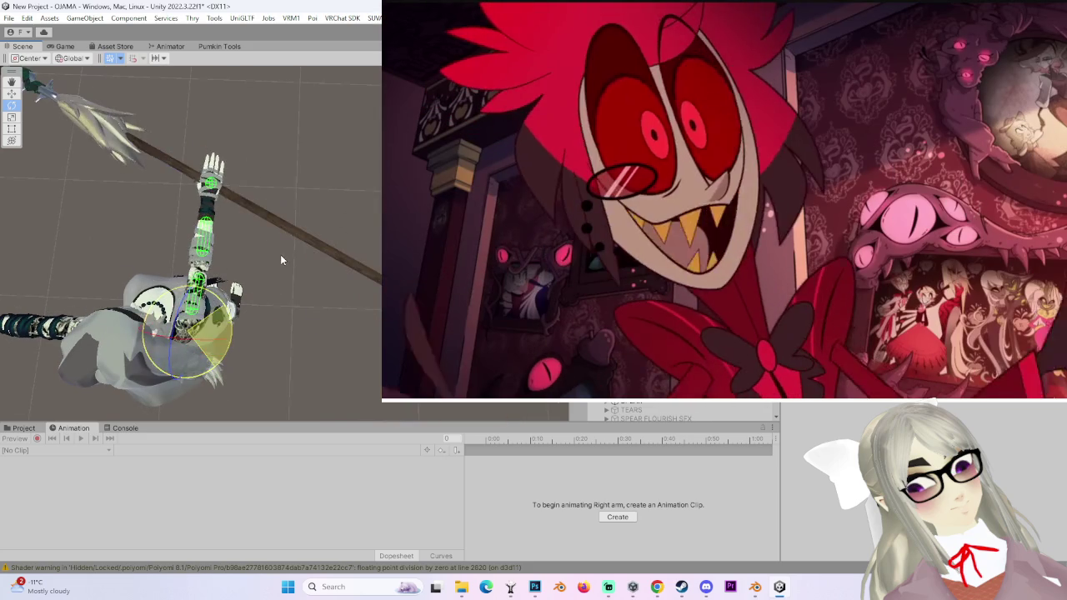
{"action": "key", "text": "ctrl+z"}
- Select the Right elbow bone, then the SPEAR object
{"action": "scroll", "scroll_direction": "up", "scroll_amount": 3}
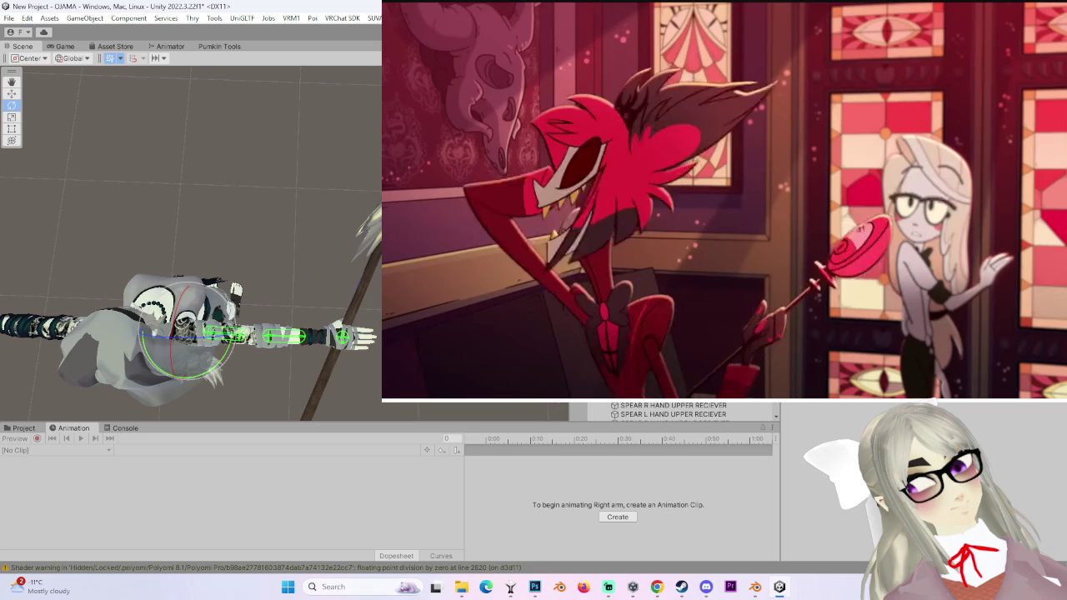
{"action": "left_click", "coordinate": [250, 336]}
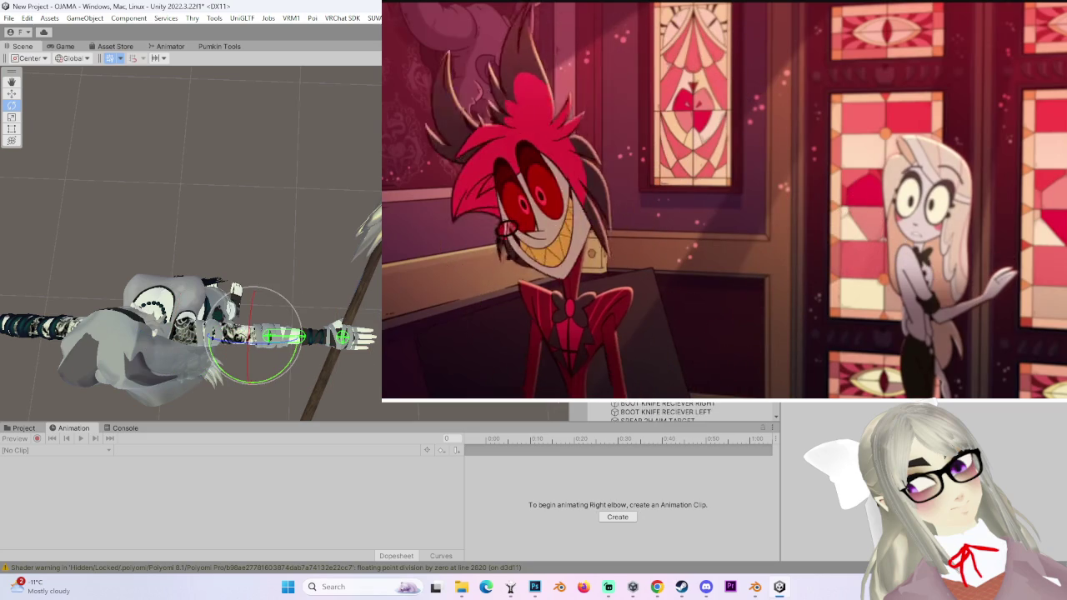
{"action": "left_click", "coordinate": [329, 367]}
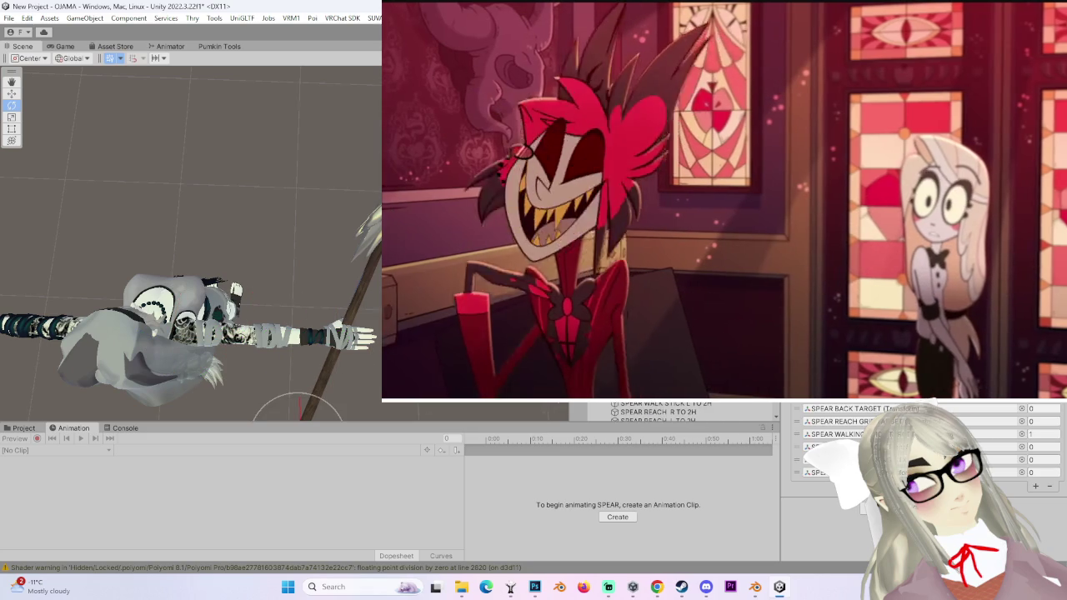
- Locate the SPEAR WALKING STICK TARGET constraint source and bring the spear closer in view
{"action": "left_click", "coordinate": [833, 435]}
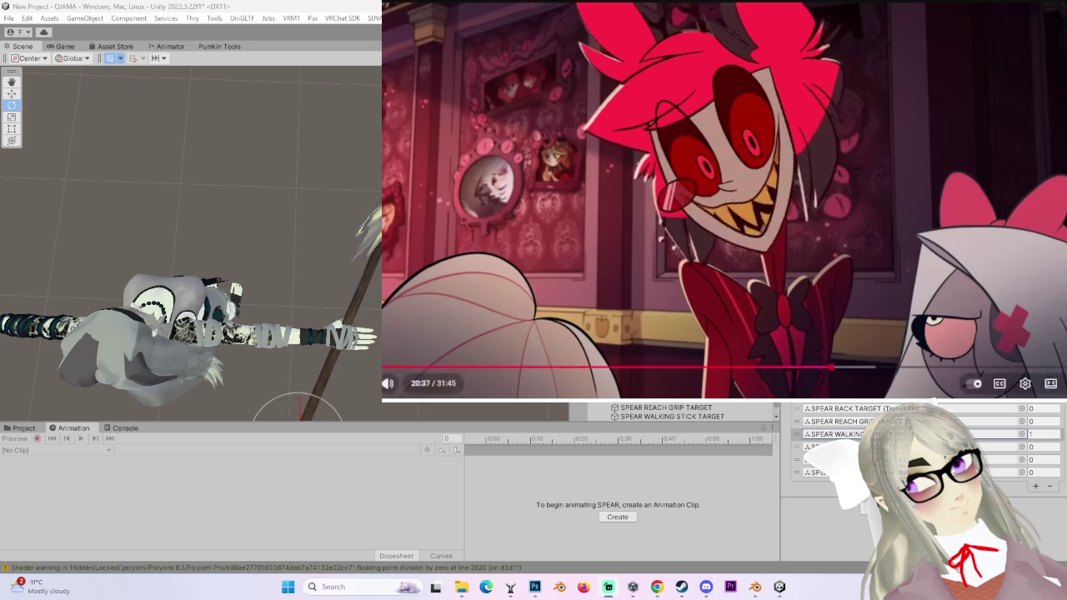
{"action": "left_click_drag", "start_coordinate": [250, 250], "coordinate": [379, 295]}
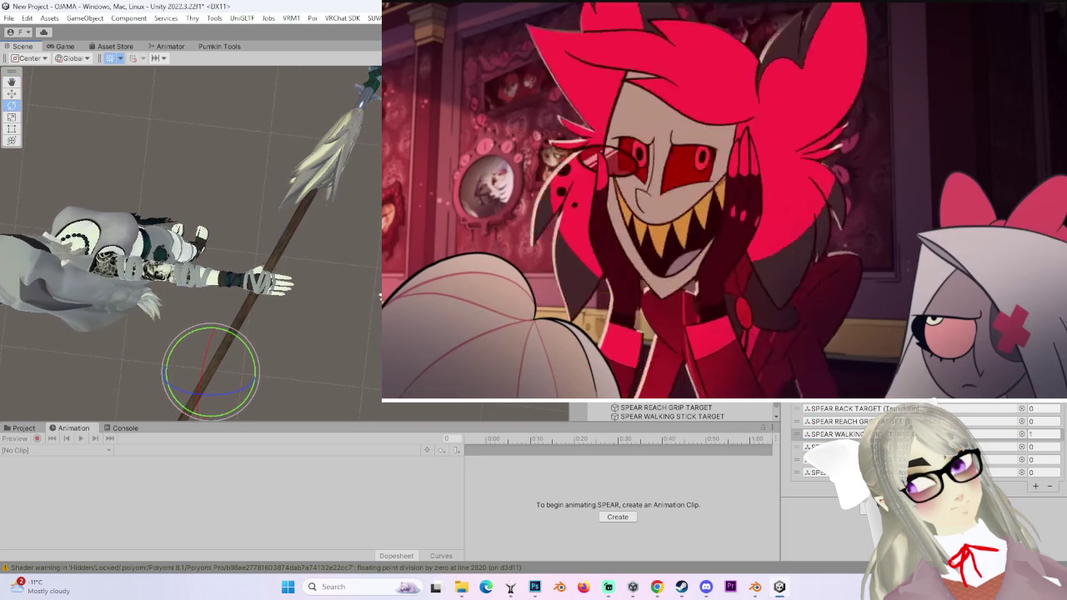
- Select SPEAR WALKING STICK TARGET and turn the overlay video's volume down slightly
{"action": "double_click", "coordinate": [842, 434]}
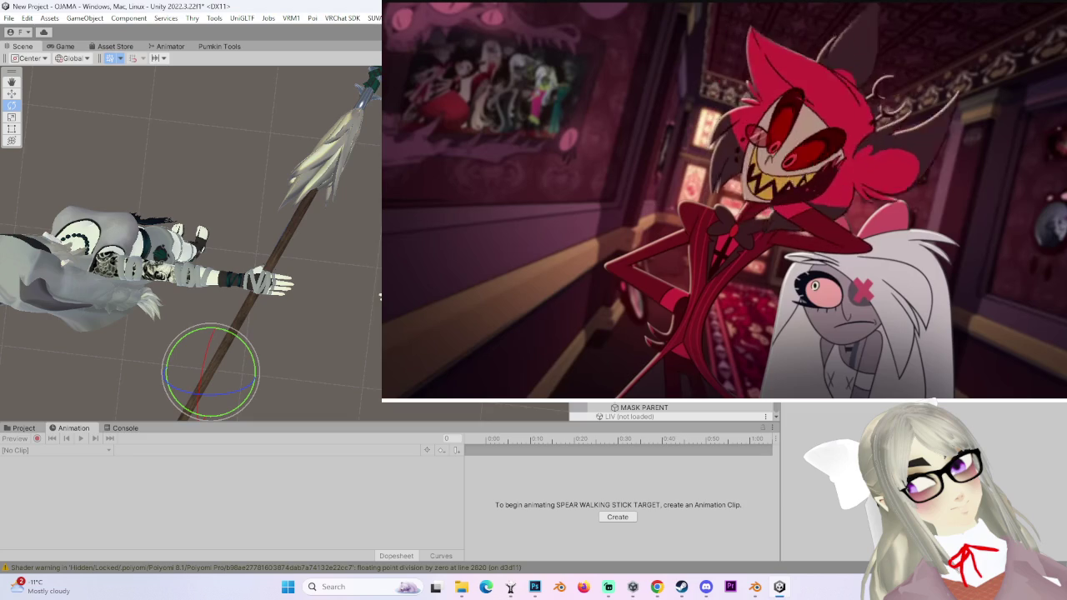
{"action": "mouse_move", "coordinate": [460, 227]}
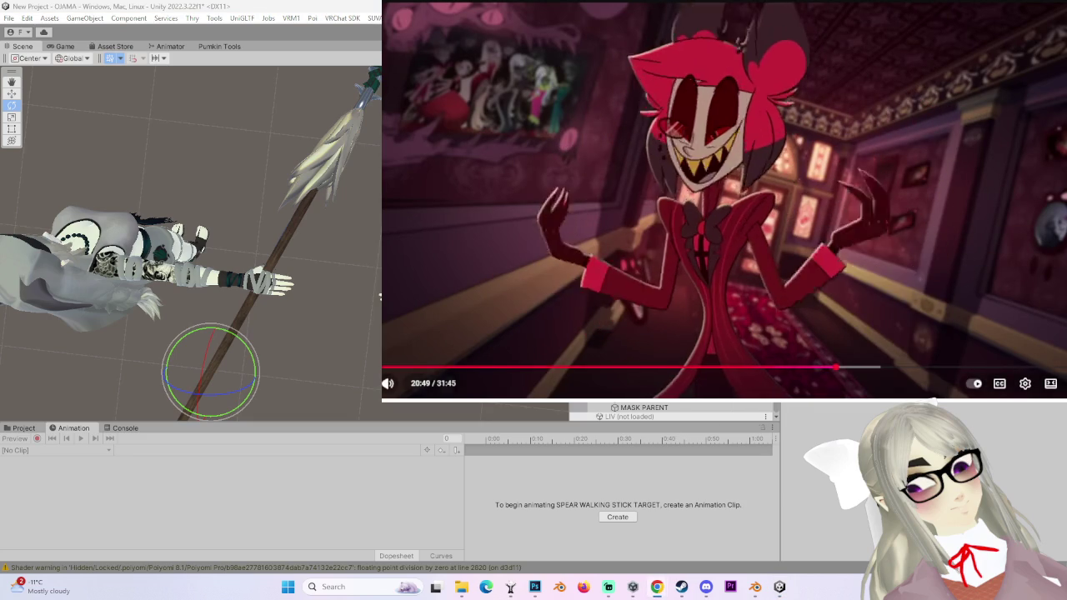
{"action": "mouse_move", "coordinate": [425, 386]}
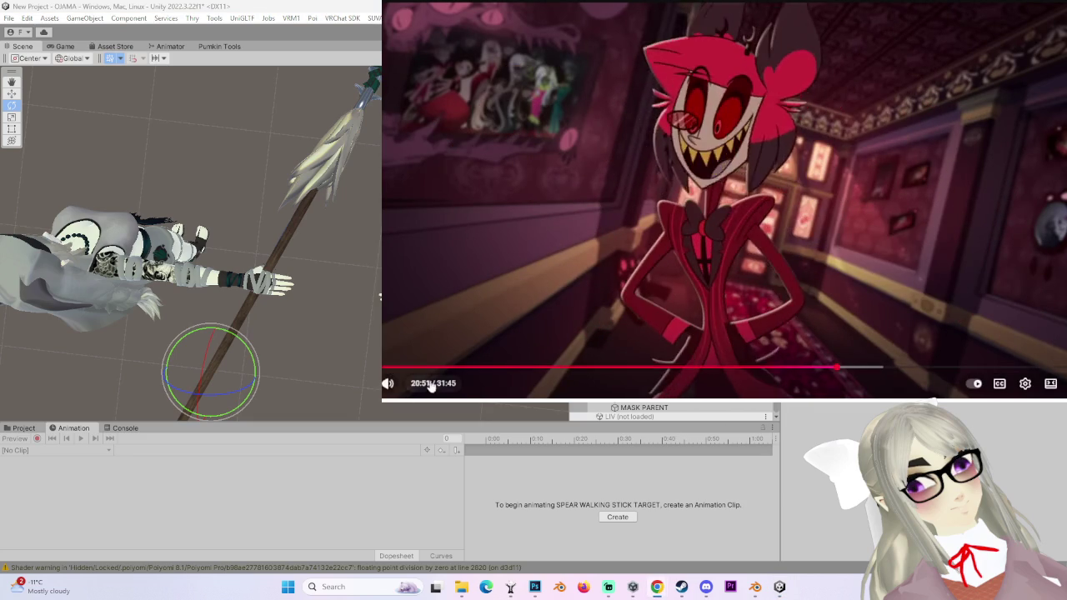
{"action": "left_click_drag", "start_coordinate": [418, 388], "coordinate": [415, 390]}
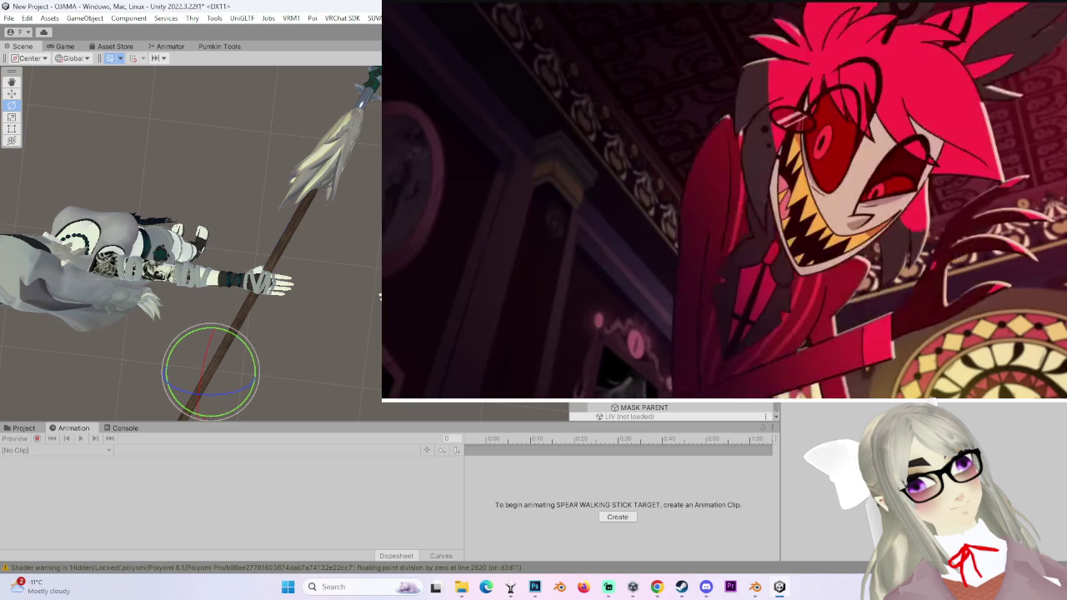
- Select the walking stick target's AIM ANCHOR child to inspect its gizmo at the right hand
{"action": "mouse_move", "coordinate": [380, 296]}
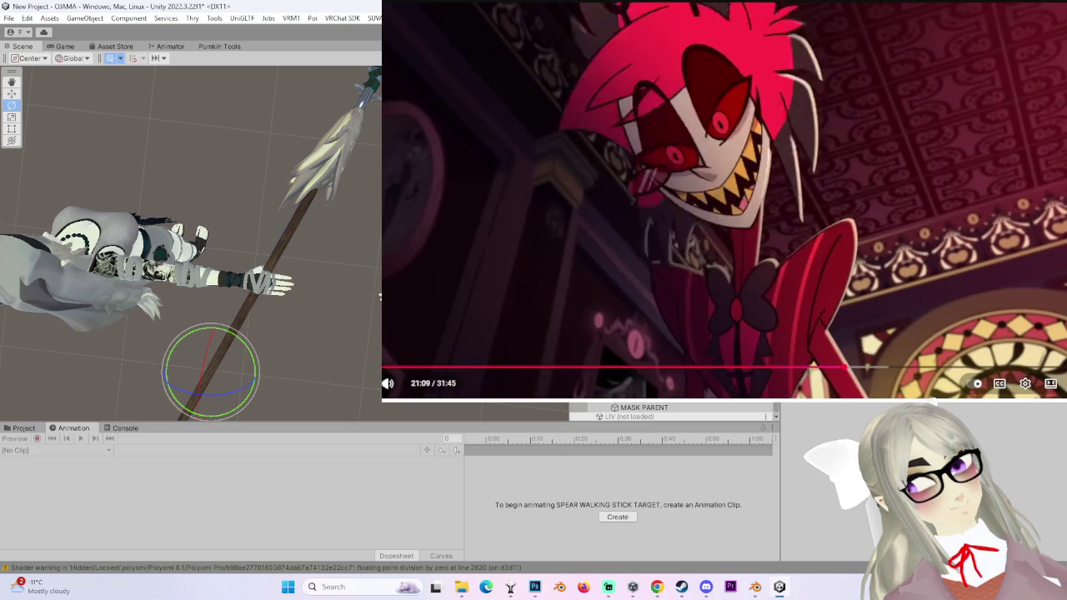
{"action": "mouse_move", "coordinate": [388, 383]}
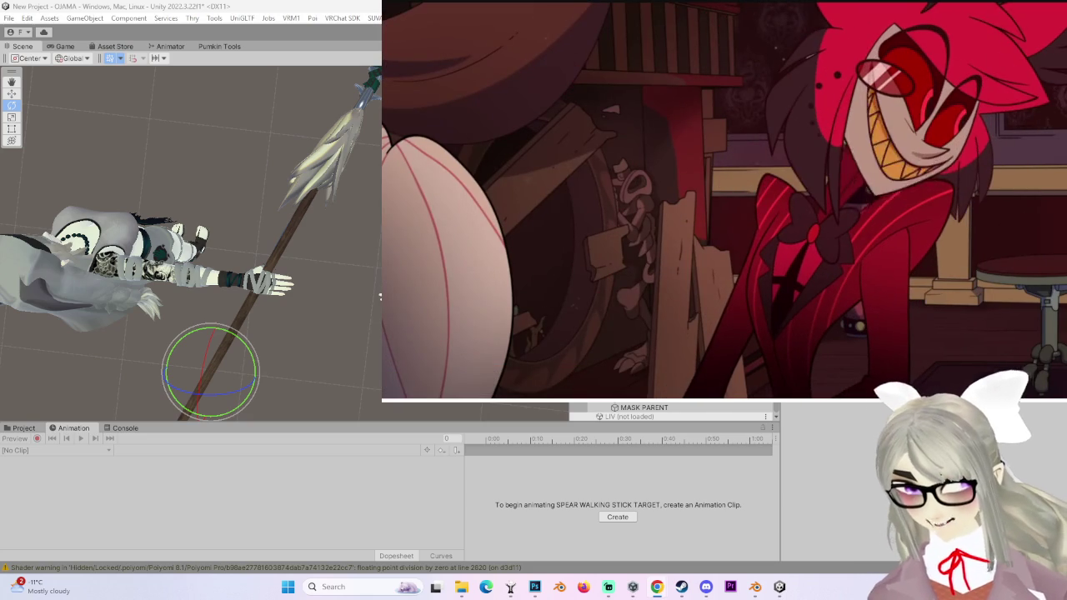
{"action": "key", "text": "Down"}
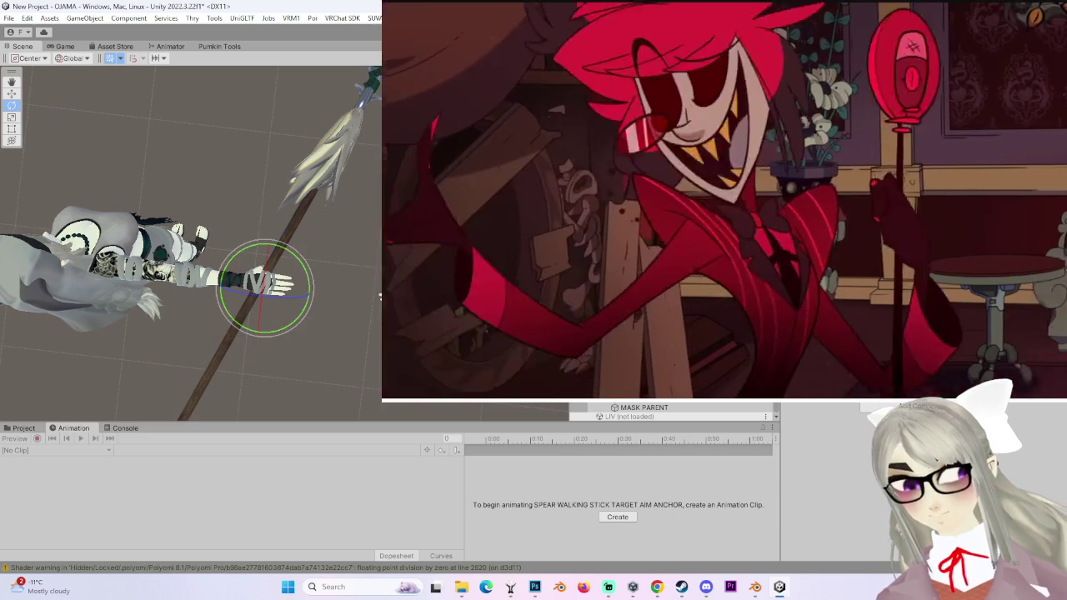
- Select SPEAR R HAND FLOURISH CONTROLLER 2 and orbit around the hand grip to check its placement
{"action": "left_click_drag", "start_coordinate": [250, 250], "coordinate": [346, 278]}
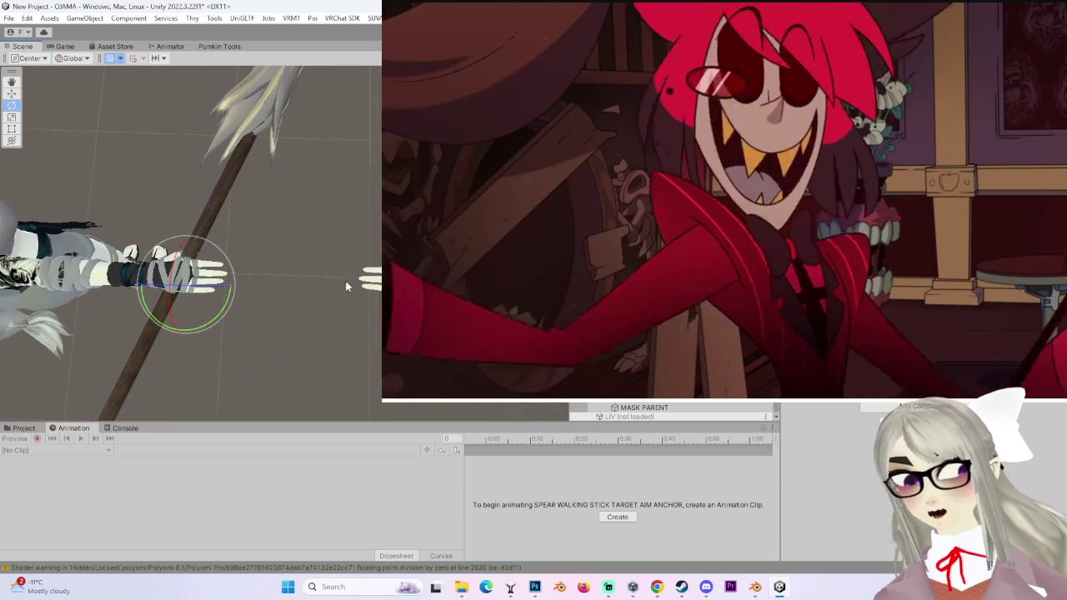
{"action": "key", "text": "Down"}
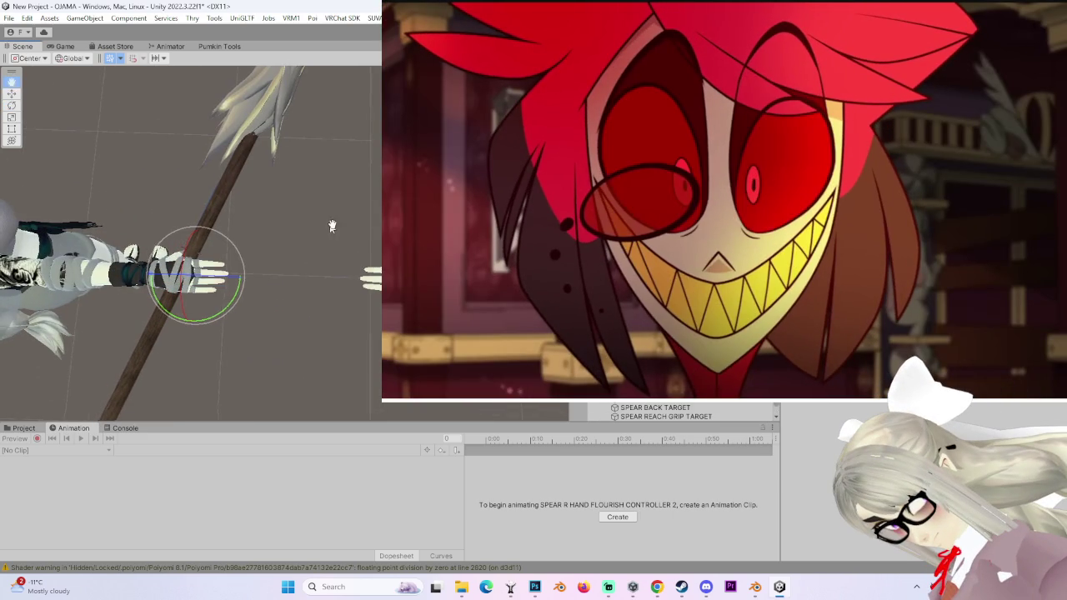
{"action": "left_click_drag", "start_coordinate": [326, 225], "coordinate": [359, 242]}
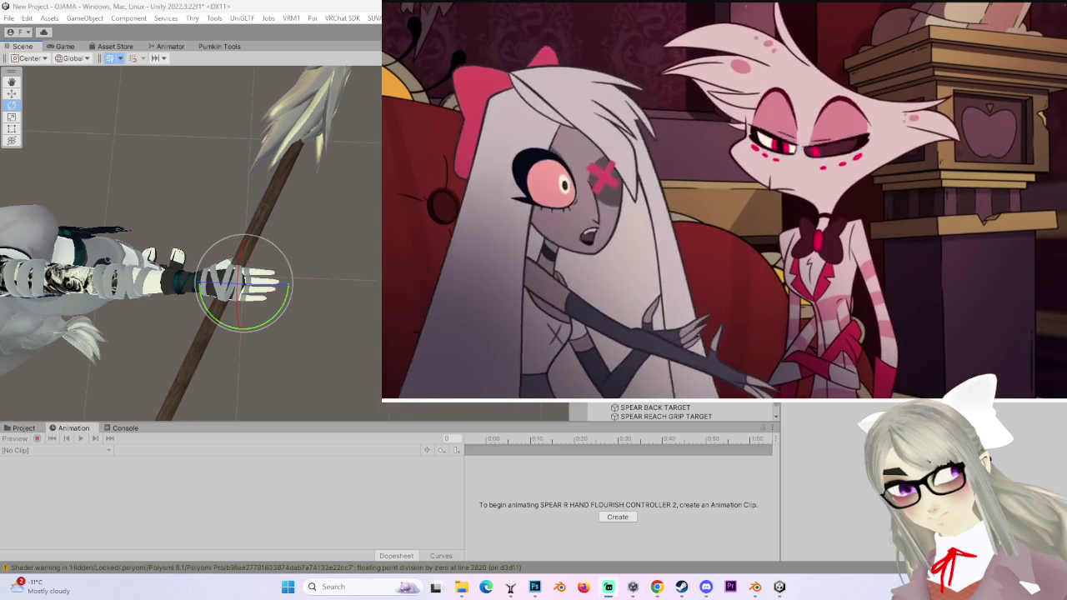
{"action": "mouse_move", "coordinate": [725, 250]}
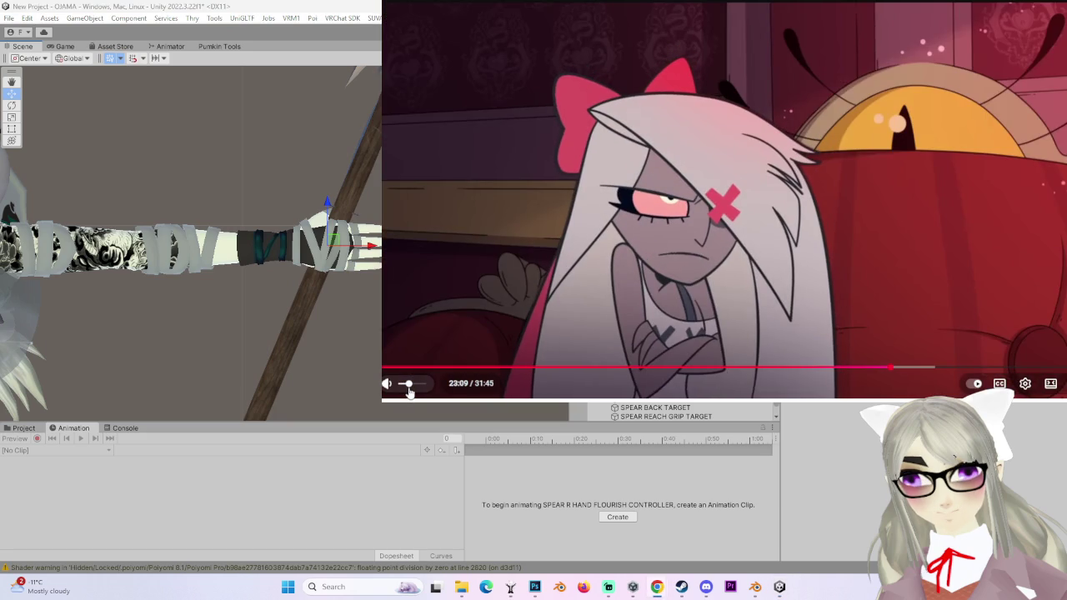
{"action": "left_click", "coordinate": [676, 292]}
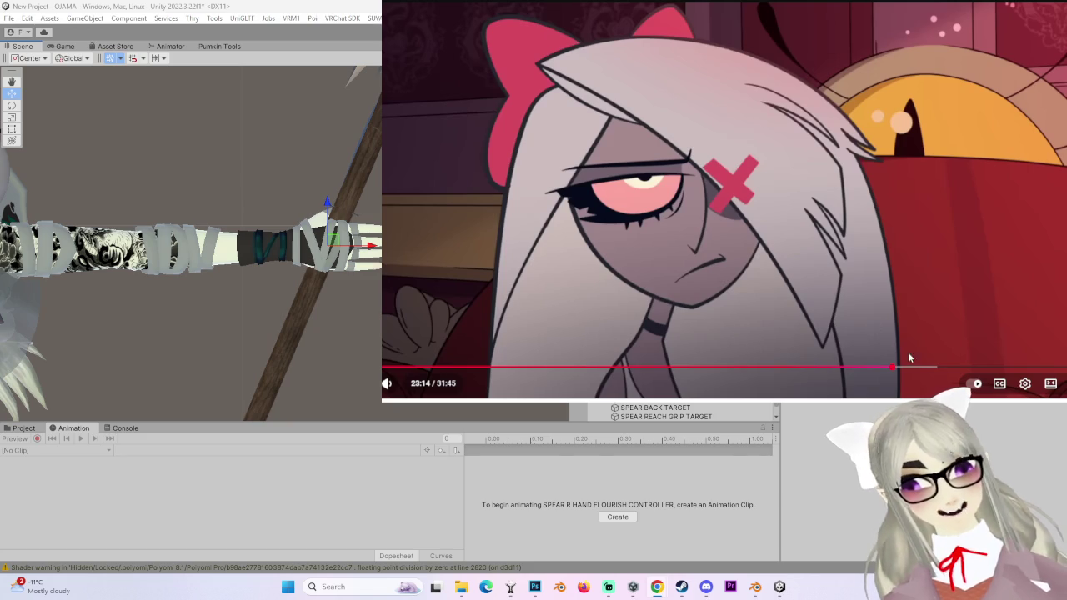
{"action": "key", "text": "space"}
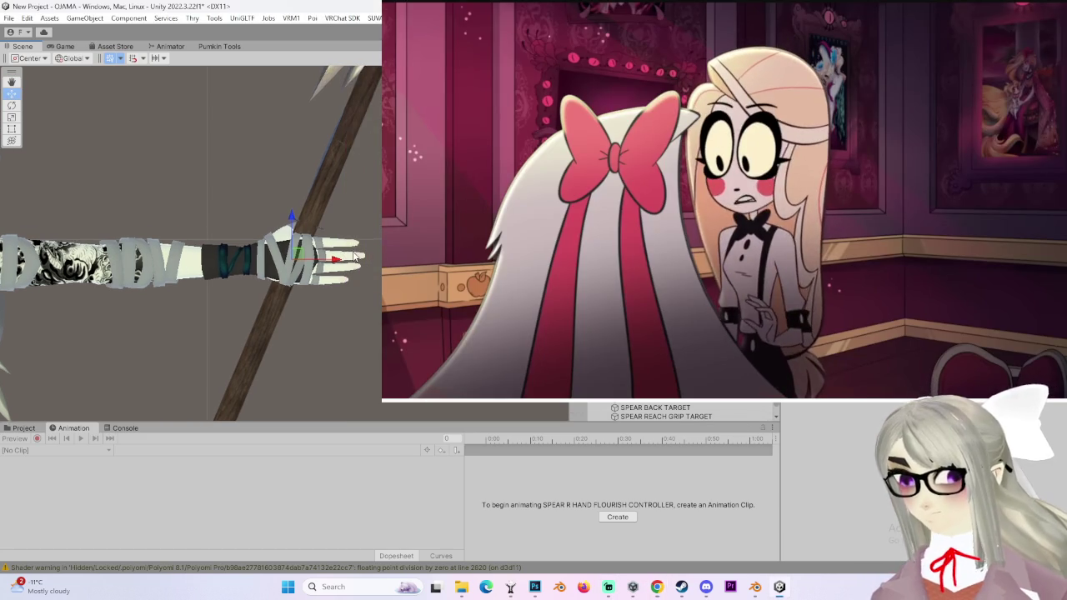
{"action": "scroll", "scroll_direction": "up", "scroll_amount": 3}
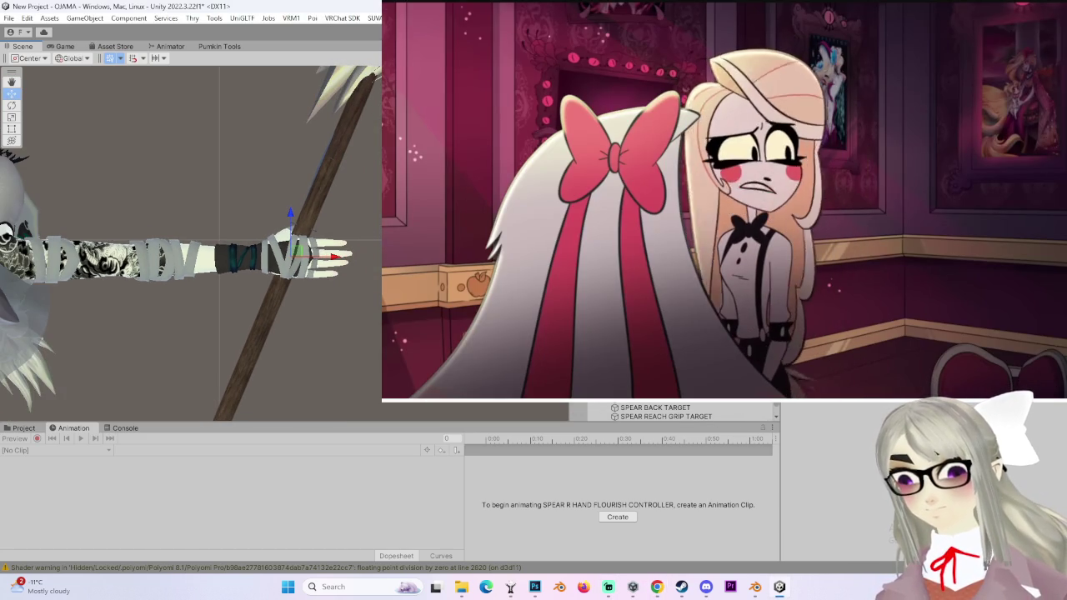
- Check SPEAR's constraint weights, then select the walking stick target's AIM ANCHOR
{"action": "scroll", "scroll_direction": "up", "scroll_amount": 3}
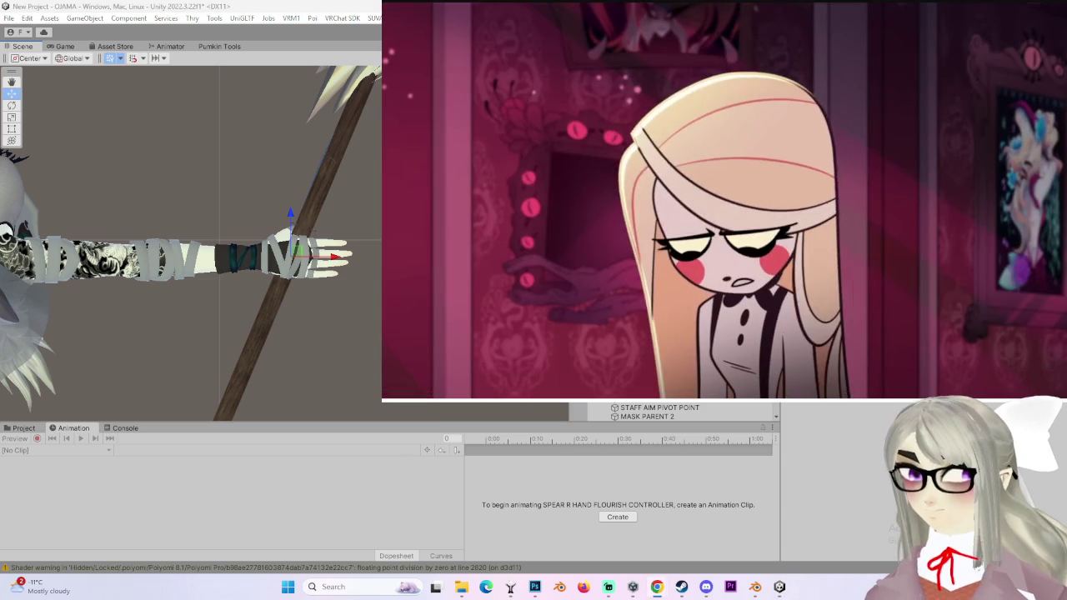
{"action": "left_click", "coordinate": [633, 392]}
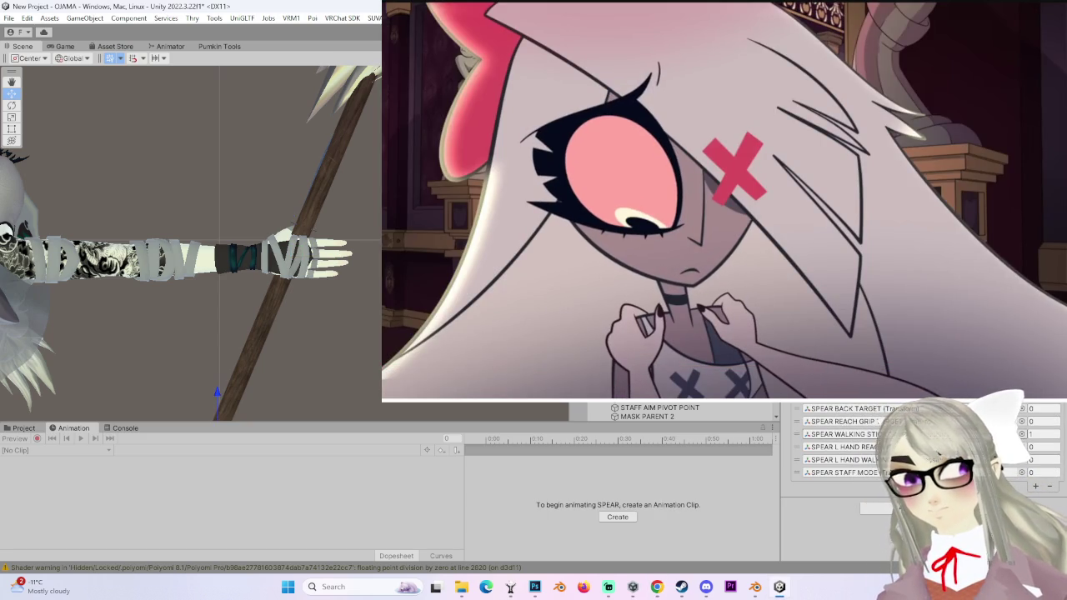
{"action": "left_click", "coordinate": [842, 434]}
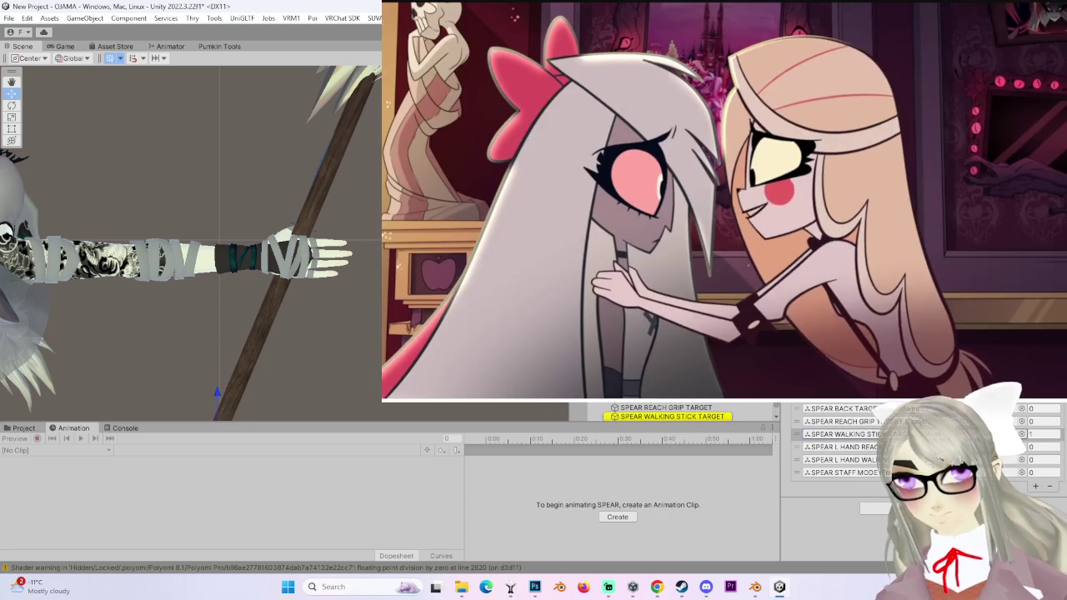
{"action": "left_click", "coordinate": [688, 418]}
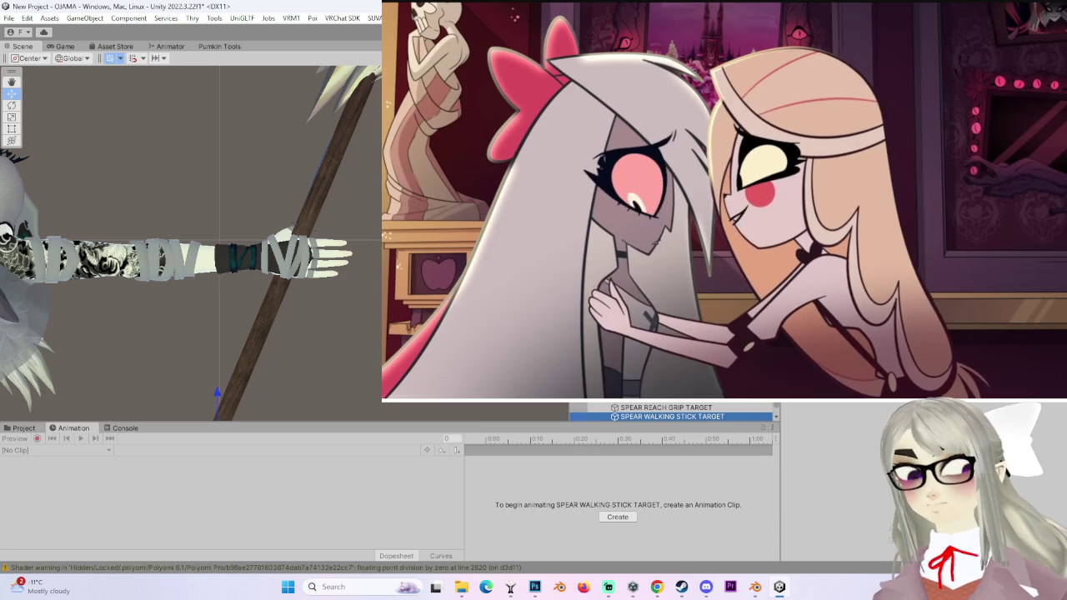
{"action": "key", "text": "Down"}
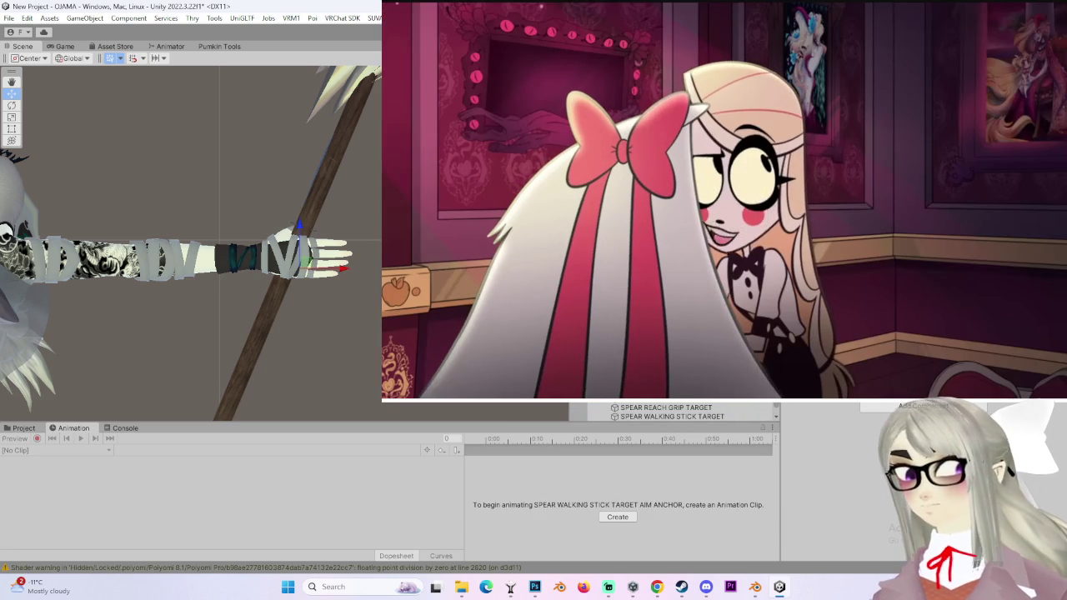
- Scroll through the anchor's constraint settings, then reselect the AIM ANCHOR via its parent target
{"action": "scroll", "scroll_direction": "up", "scroll_amount": 3}
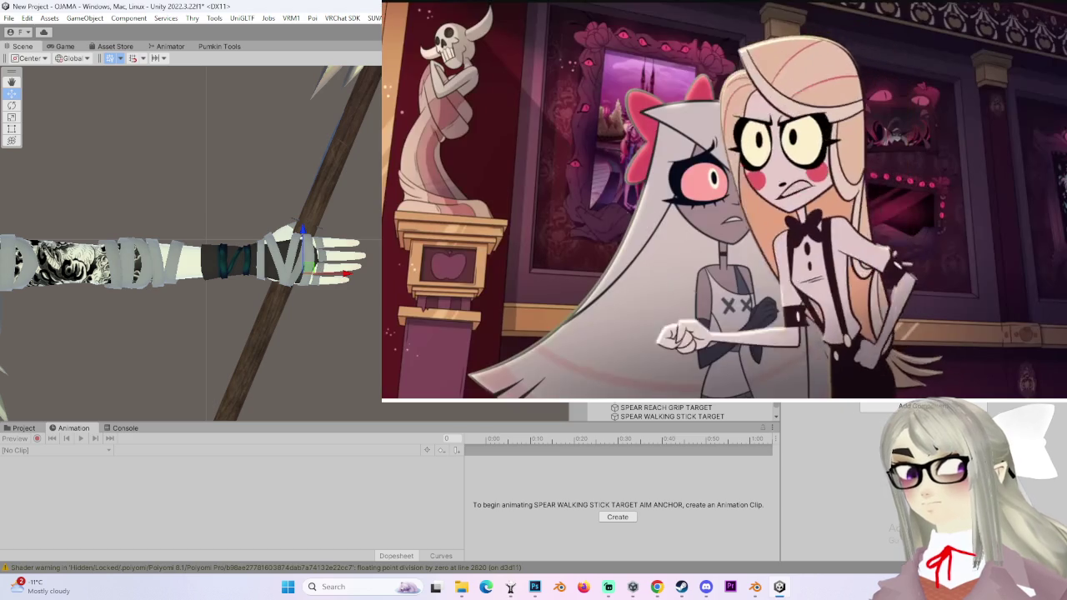
{"action": "scroll", "scroll_direction": "down", "scroll_amount": 3}
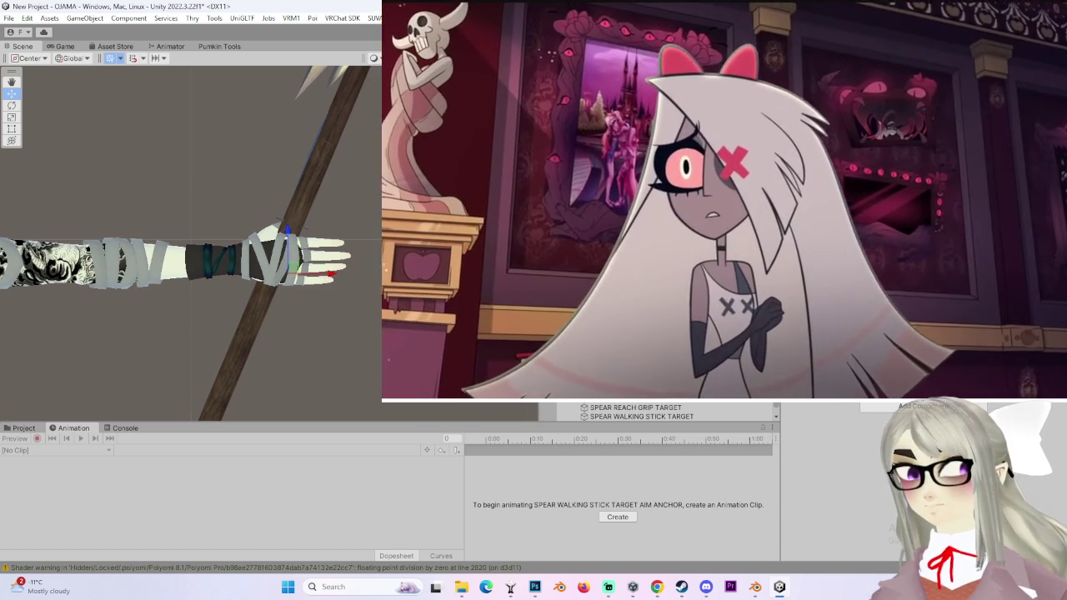
{"action": "scroll", "scroll_direction": "up", "scroll_amount": 3}
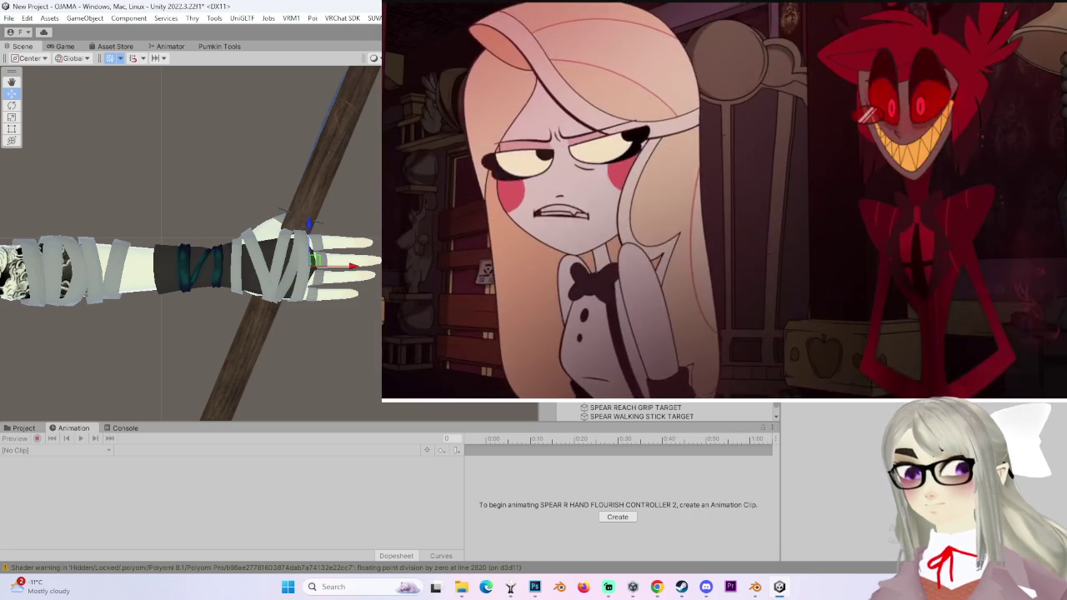
{"action": "scroll", "scroll_direction": "down", "scroll_amount": 3}
{"action": "scroll", "scroll_direction": "down", "scroll_amount": 3}
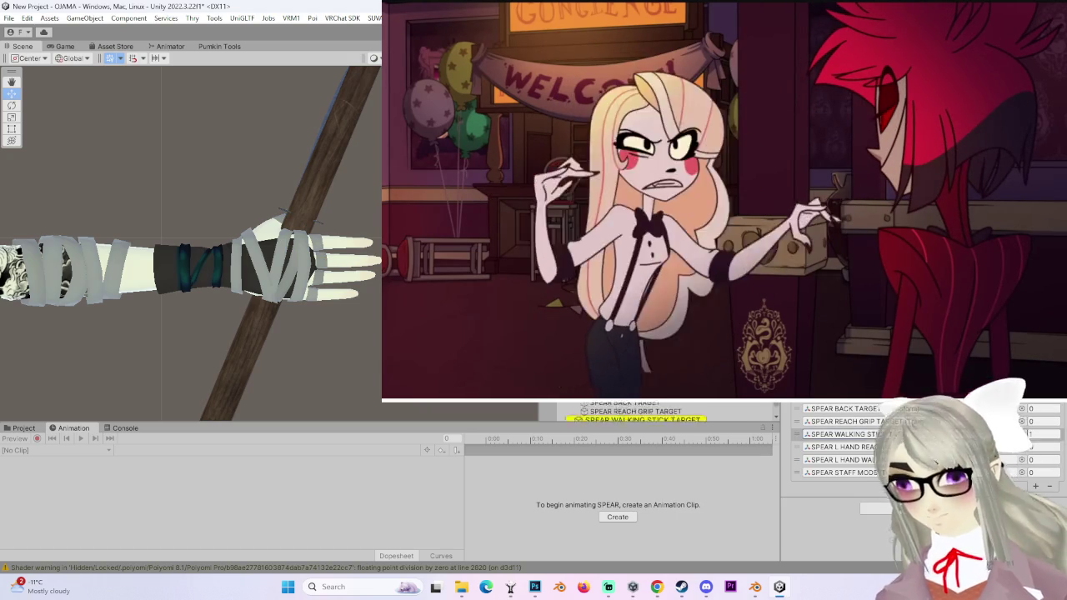
{"action": "double_click", "coordinate": [842, 434]}
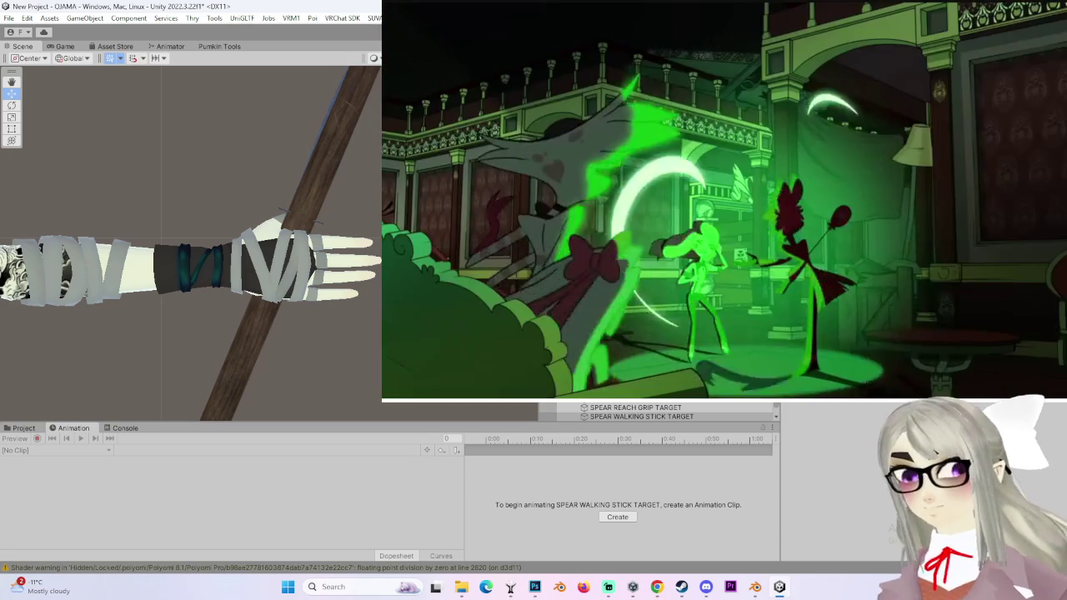
{"action": "key", "text": "Down"}
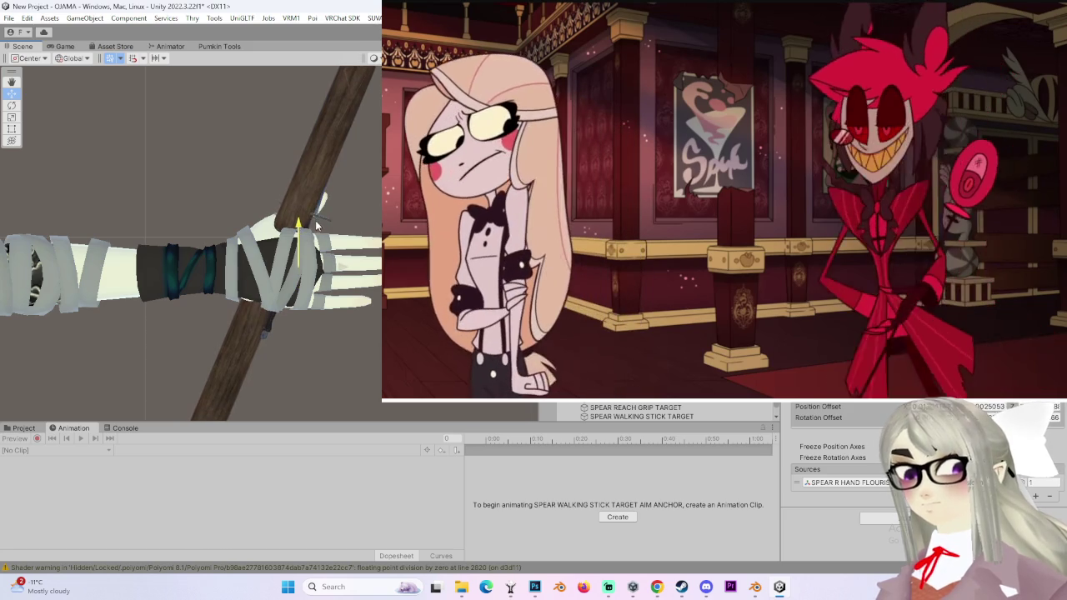
- Drag the aim anchor so the spear angles through the hand grip, checking from side and top
{"action": "left_click_drag", "start_coordinate": [320, 235], "coordinate": [343, 307]}
{"action": "left_click_drag", "start_coordinate": [346, 267], "coordinate": [356, 252]}
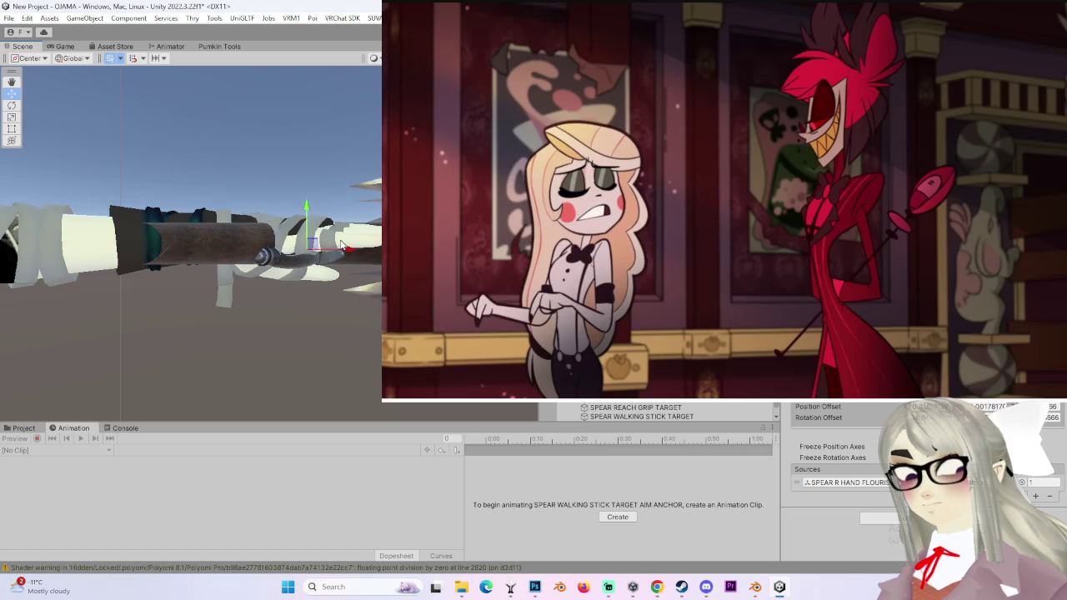
{"action": "left_click_drag", "start_coordinate": [347, 185], "coordinate": [353, 212]}
{"action": "left_click_drag", "start_coordinate": [277, 236], "coordinate": [323, 235]}
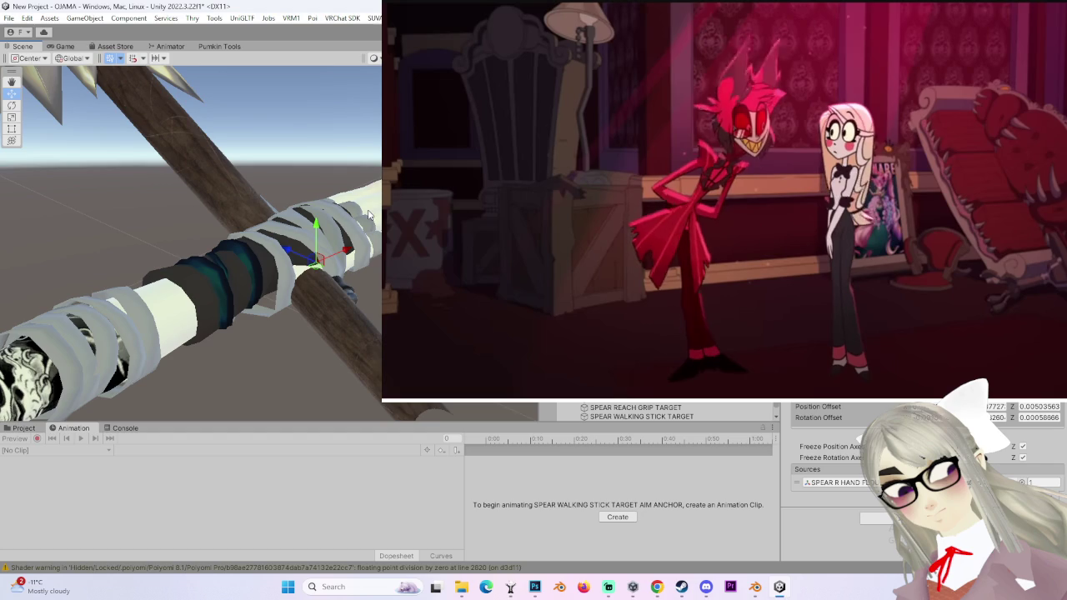
- Orbit close to the palm and select the target object at the hand grip
{"action": "left_click_drag", "start_coordinate": [369, 215], "coordinate": [283, 225]}
{"action": "left_click", "coordinate": [285, 212]}
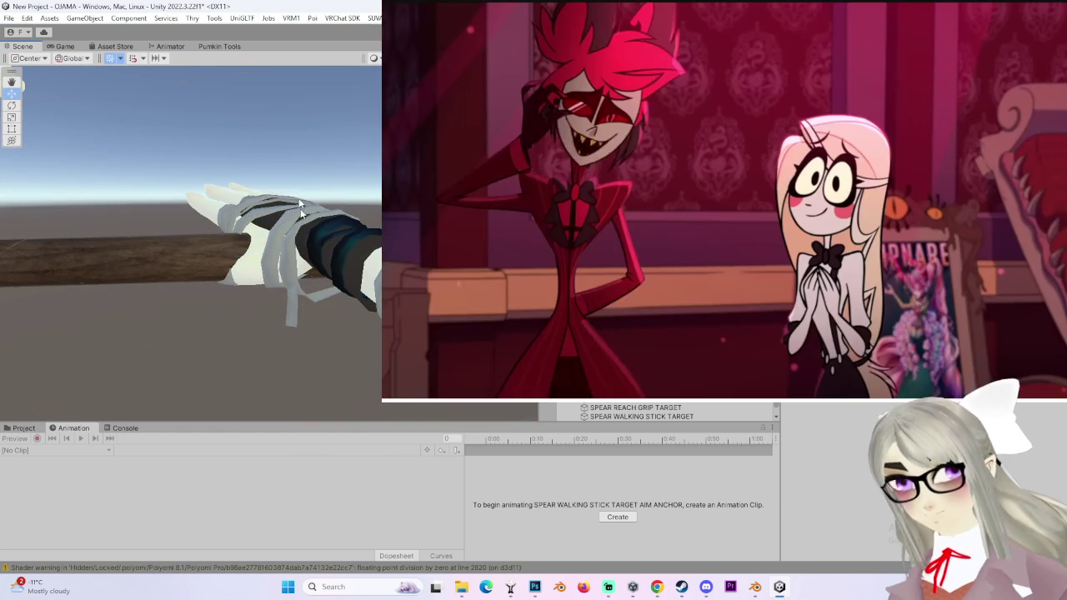
{"action": "left_click_drag", "start_coordinate": [369, 174], "coordinate": [375, 166]}
- Rewind the YouTube episode to about 25:17
{"action": "right_click", "coordinate": [595, 156]}
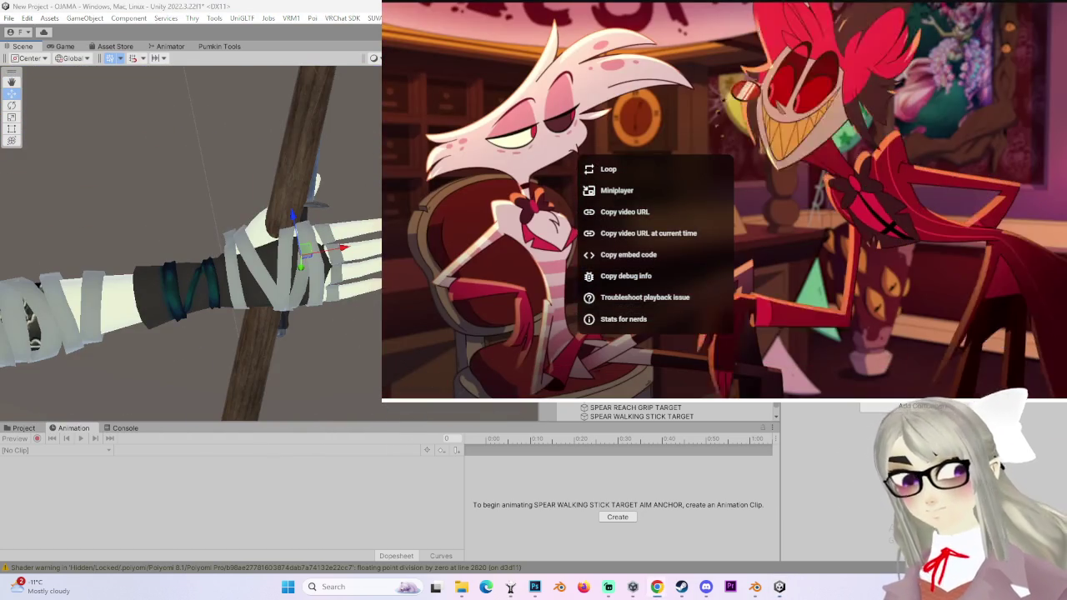
{"action": "key", "text": "Escape"}
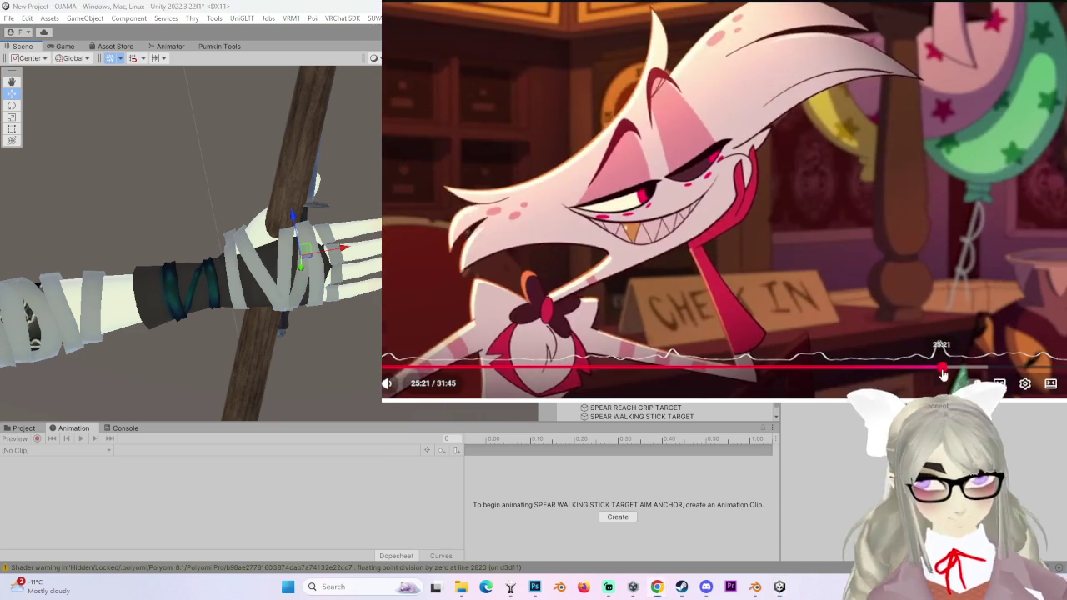
{"action": "left_click", "coordinate": [941, 367]}
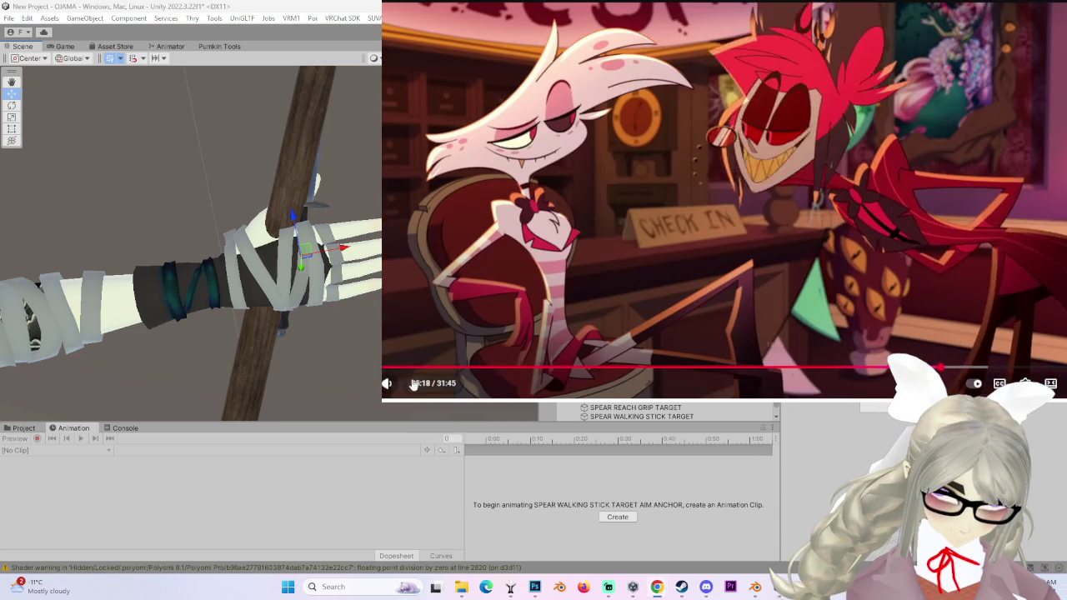
{"action": "mouse_move", "coordinate": [427, 392]}
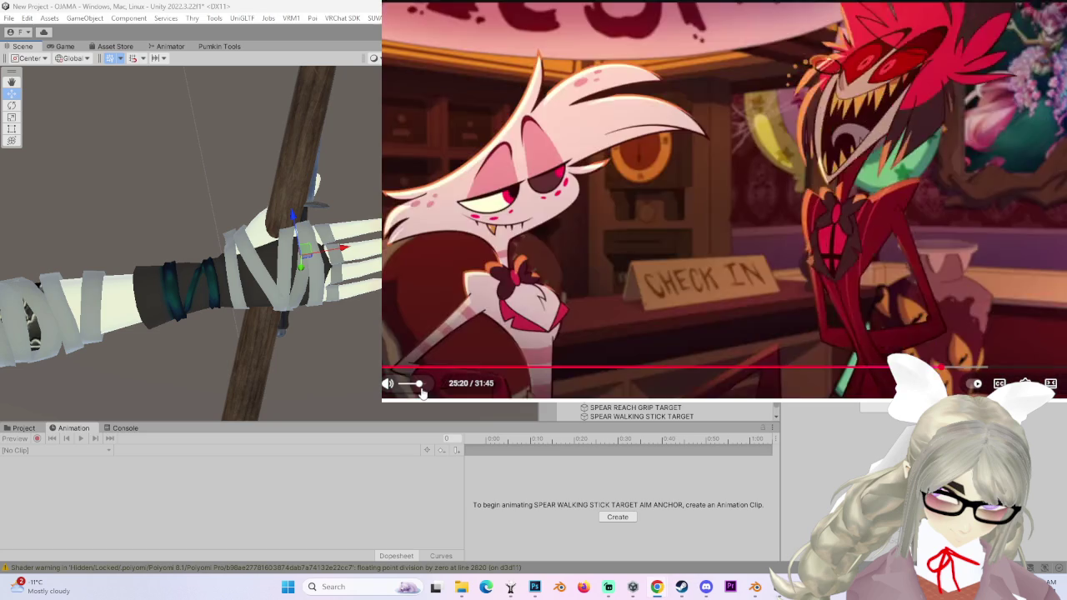
{"action": "left_click_drag", "start_coordinate": [350, 250], "coordinate": [345, 376]}
{"action": "left_click_drag", "start_coordinate": [314, 319], "coordinate": [320, 361]}
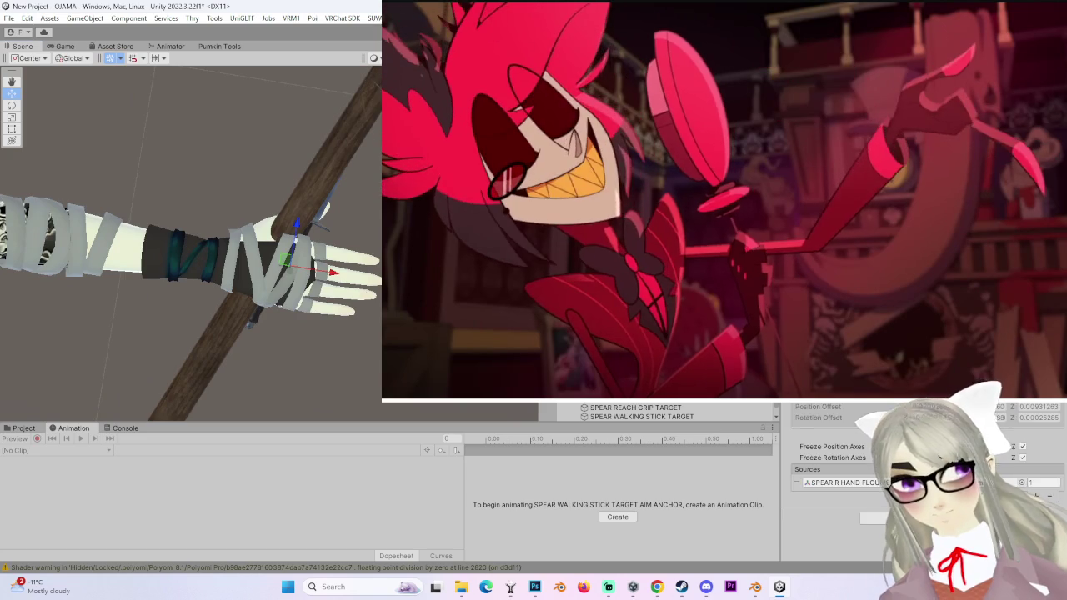
{"action": "left_click", "coordinate": [350, 277]}
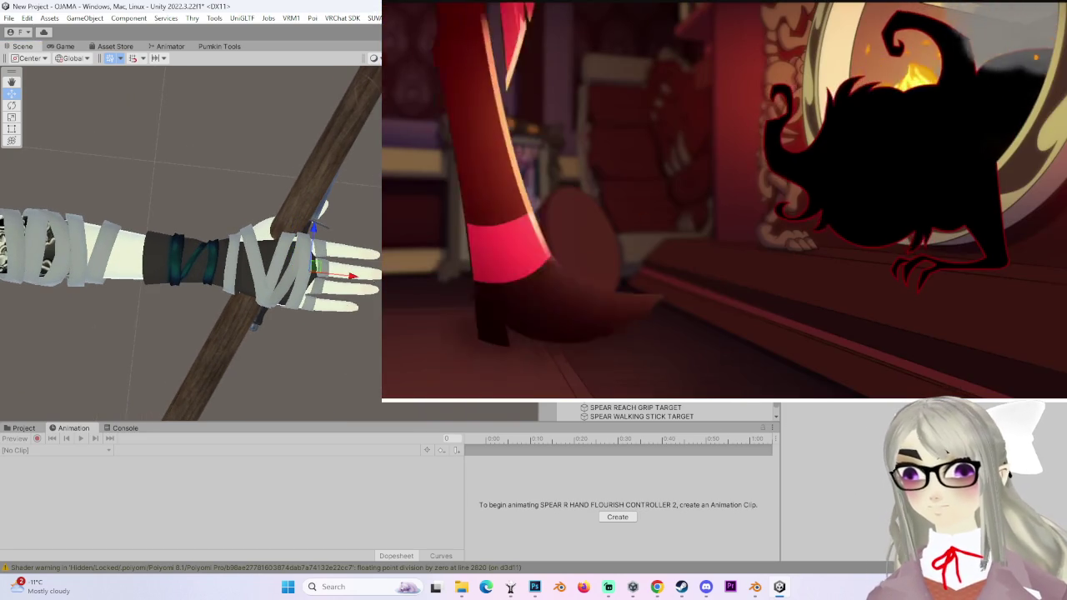
{"action": "scroll", "scroll_direction": "down", "scroll_amount": 3}
{"action": "scroll", "scroll_direction": "up", "scroll_amount": 3}
{"action": "key", "text": "Up"}
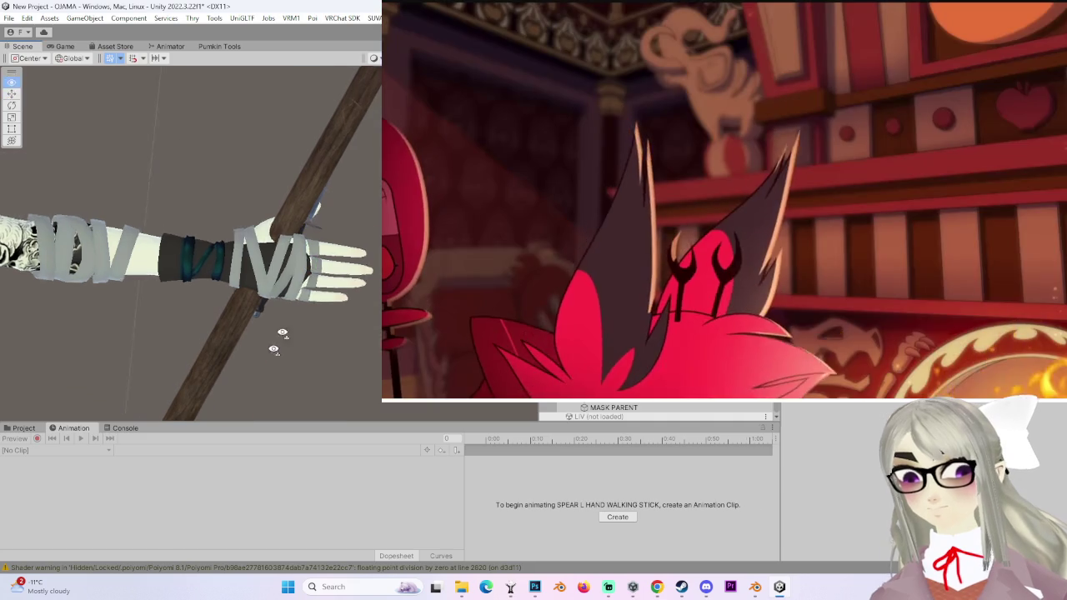
{"action": "key", "text": "f"}
{"action": "left_click_drag", "start_coordinate": [275, 341], "coordinate": [300, 350]}
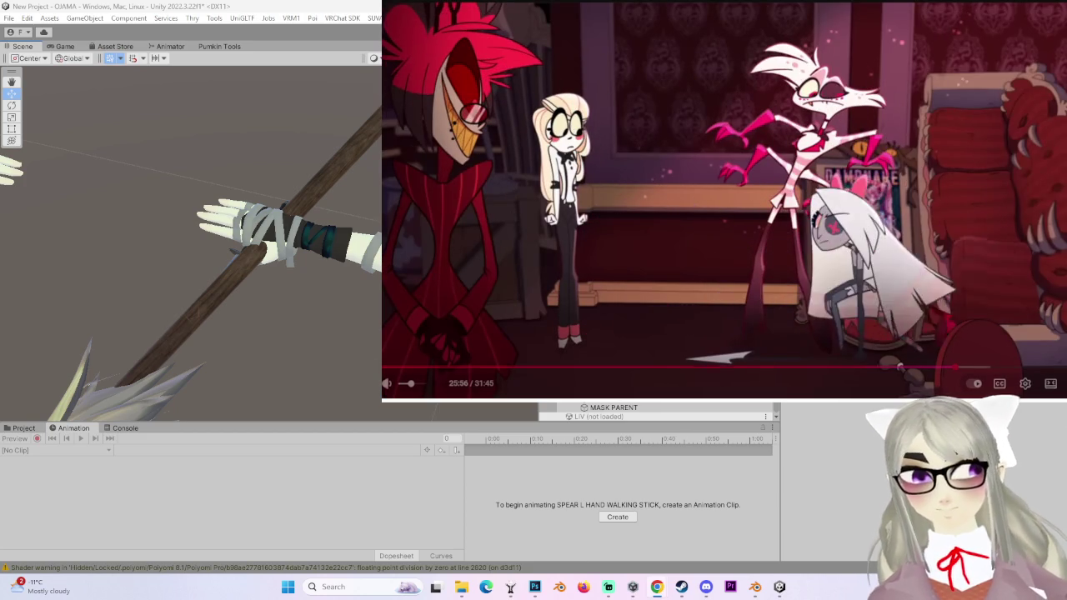
{"action": "left_click_drag", "start_coordinate": [376, 249], "coordinate": [358, 237]}
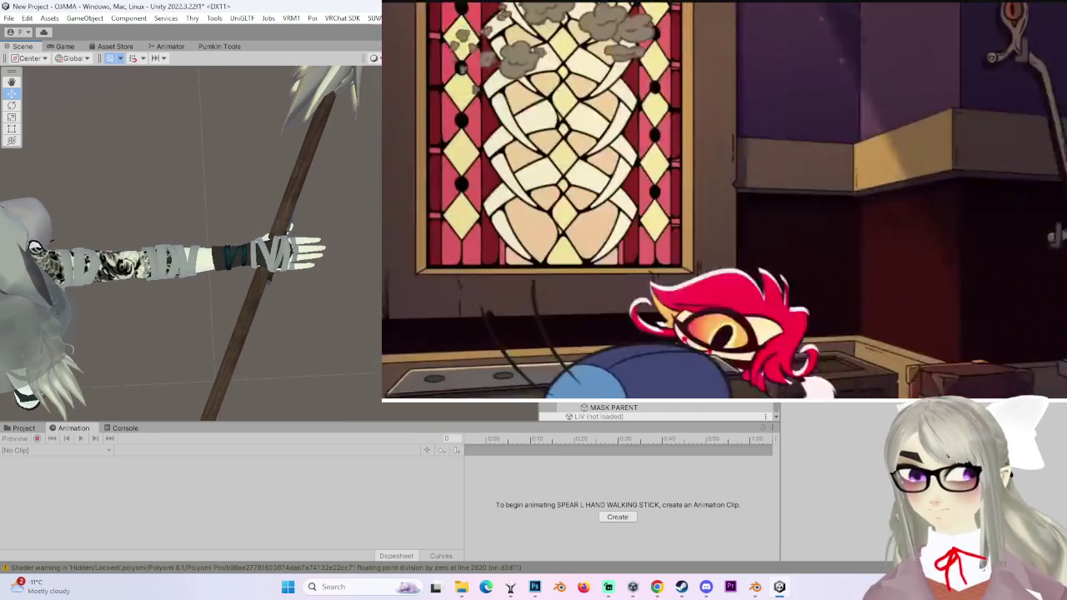
{"action": "scroll", "scroll_direction": "down", "scroll_amount": 3}
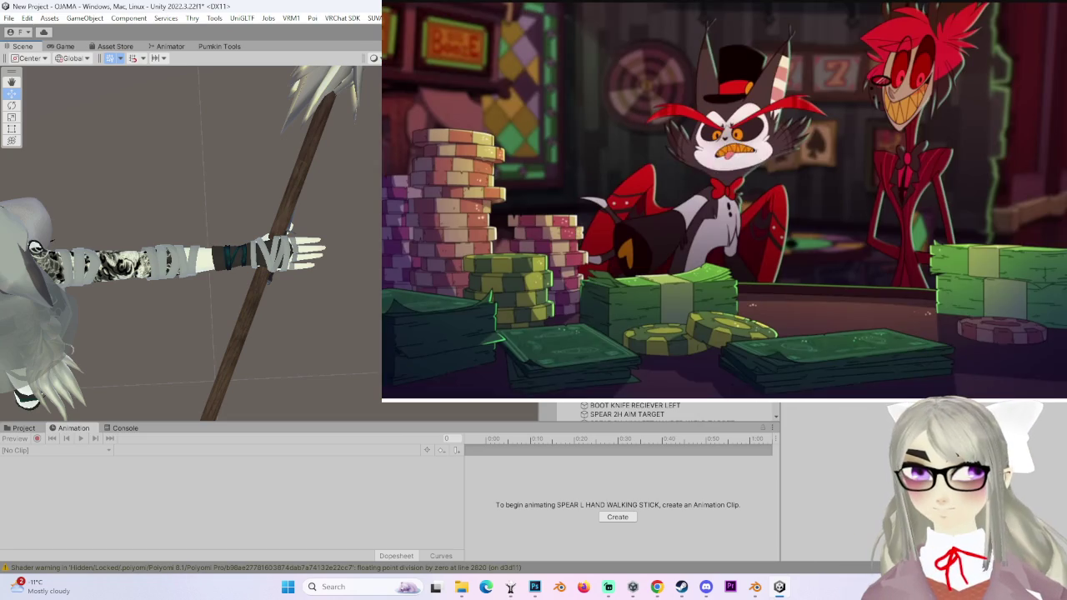
{"action": "left_click", "coordinate": [216, 387]}
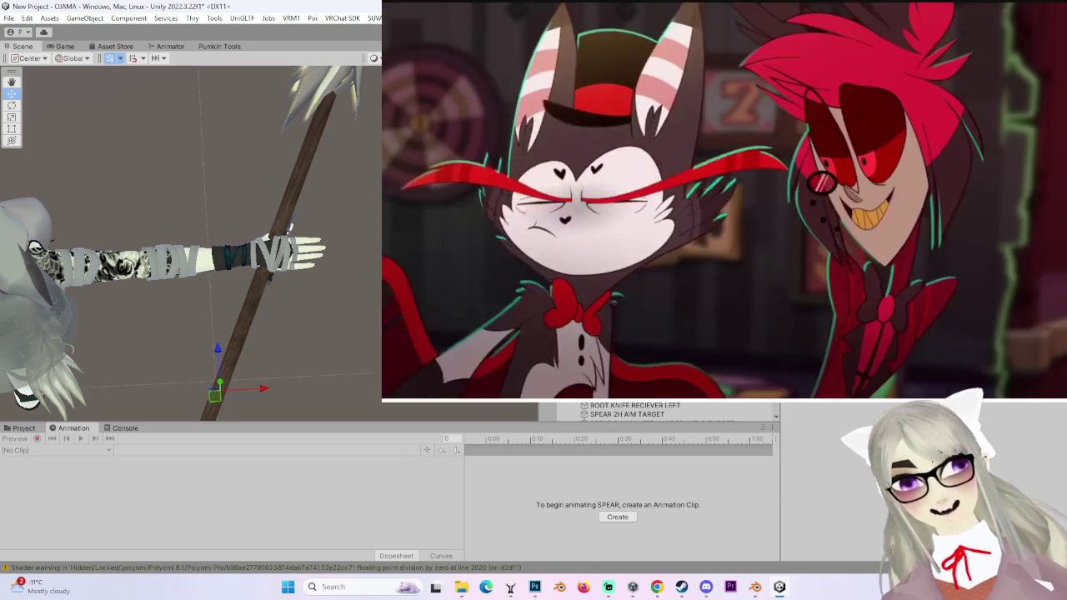
- Select the walking-stick aim anchor, then orbit around the arm and pick the right elbow bone
{"action": "scroll", "scroll_direction": "down", "scroll_amount": 3}
{"action": "left_click", "coordinate": [641, 416]}
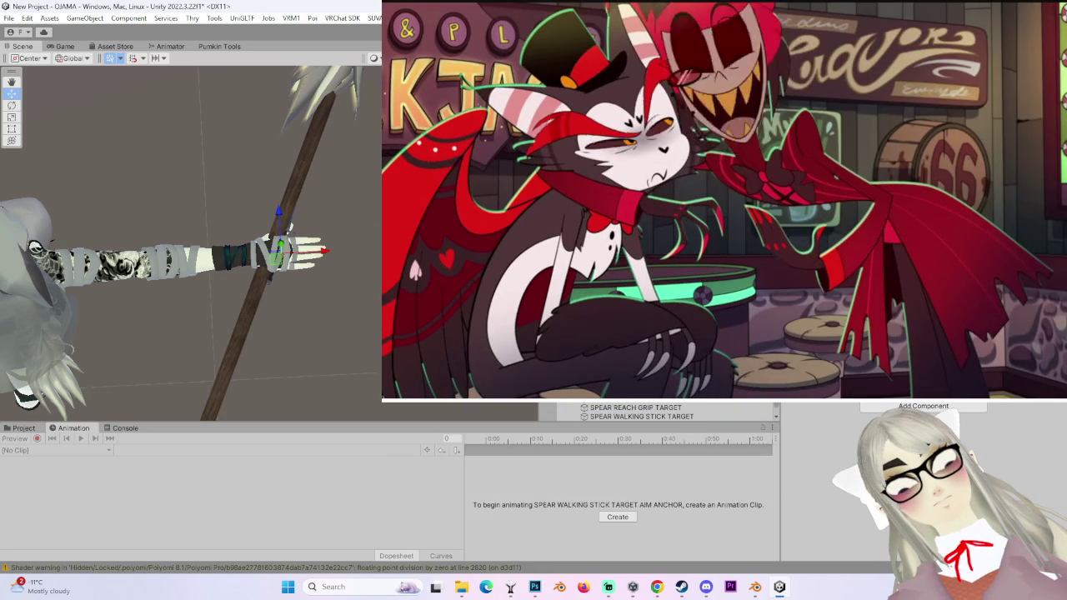
{"action": "scroll", "scroll_direction": "up", "scroll_amount": 3}
{"action": "left_click_drag", "start_coordinate": [374, 332], "coordinate": [287, 277]}
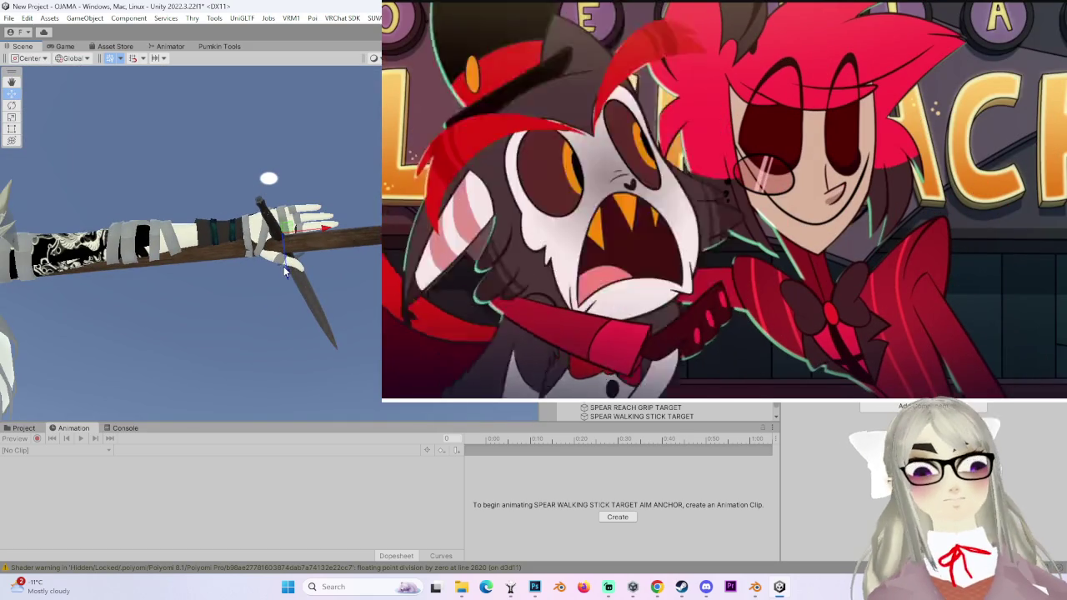
{"action": "left_click_drag", "start_coordinate": [152, 233], "coordinate": [250, 312]}
{"action": "scroll", "scroll_direction": "down", "scroll_amount": 3}
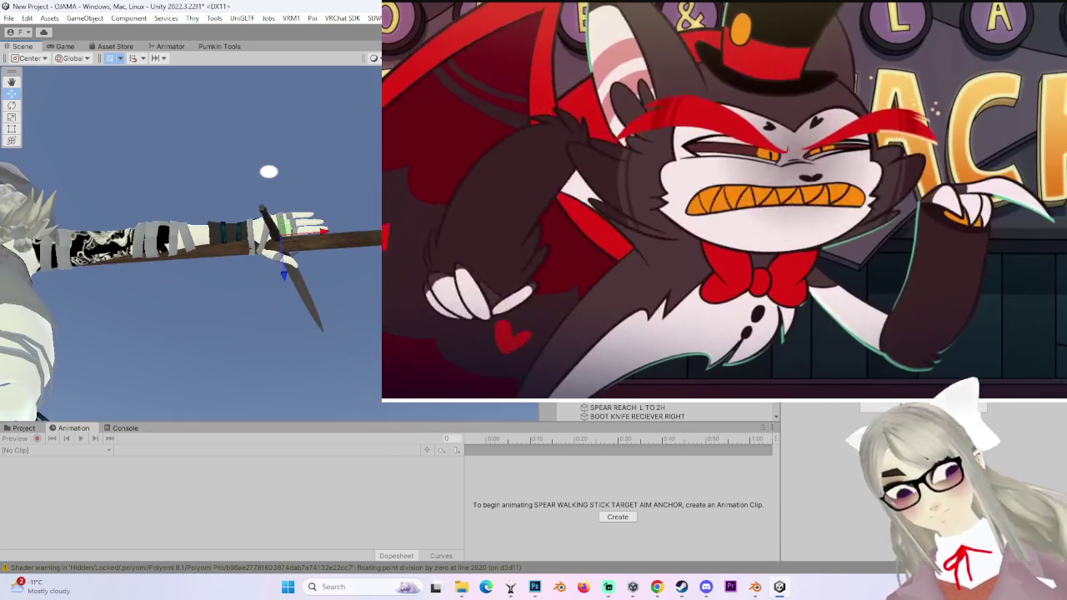
{"action": "scroll", "scroll_direction": "down", "scroll_amount": 3}
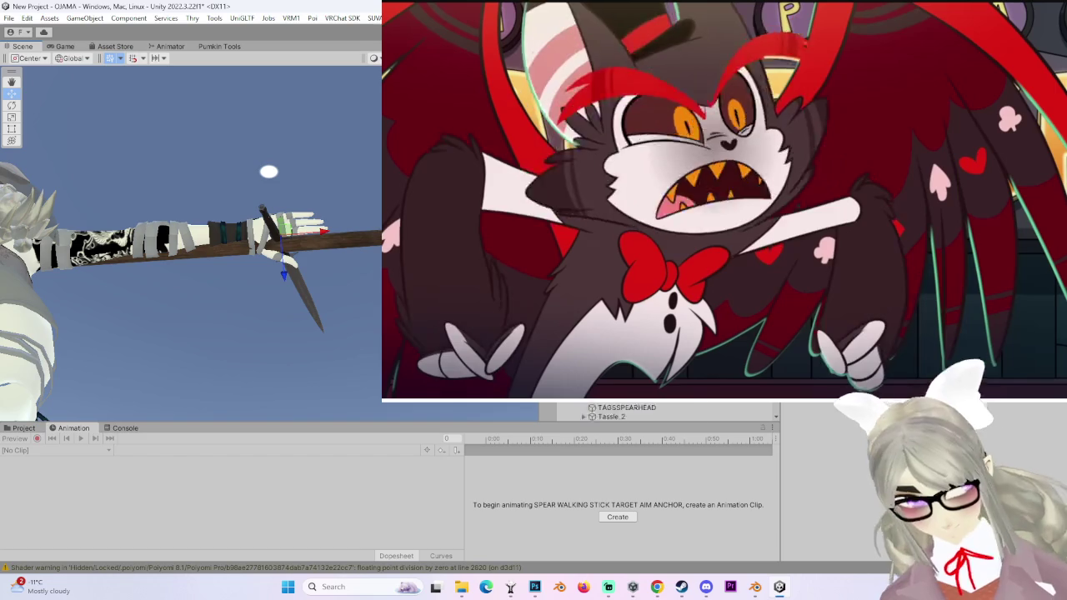
{"action": "left_click_drag", "start_coordinate": [250, 317], "coordinate": [142, 325]}
{"action": "left_click", "coordinate": [164, 258]}
{"action": "left_click_drag", "start_coordinate": [239, 271], "coordinate": [352, 253]}
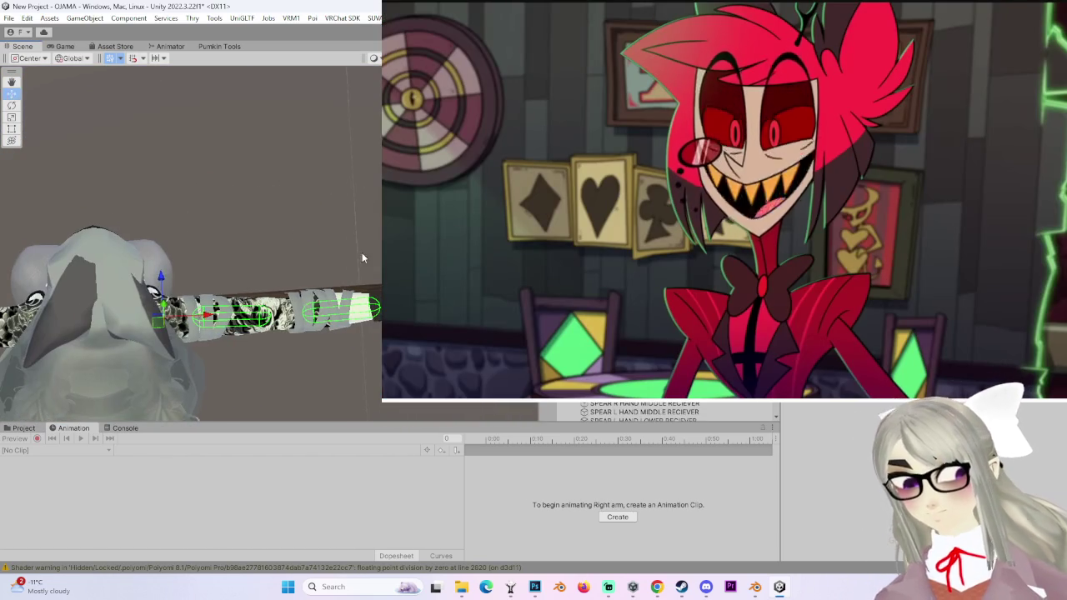
- With the Rotate tool, raise the right arm and then the left arm to vertical
{"action": "key", "text": "e"}
{"action": "left_click_drag", "start_coordinate": [214, 334], "coordinate": [250, 242]}
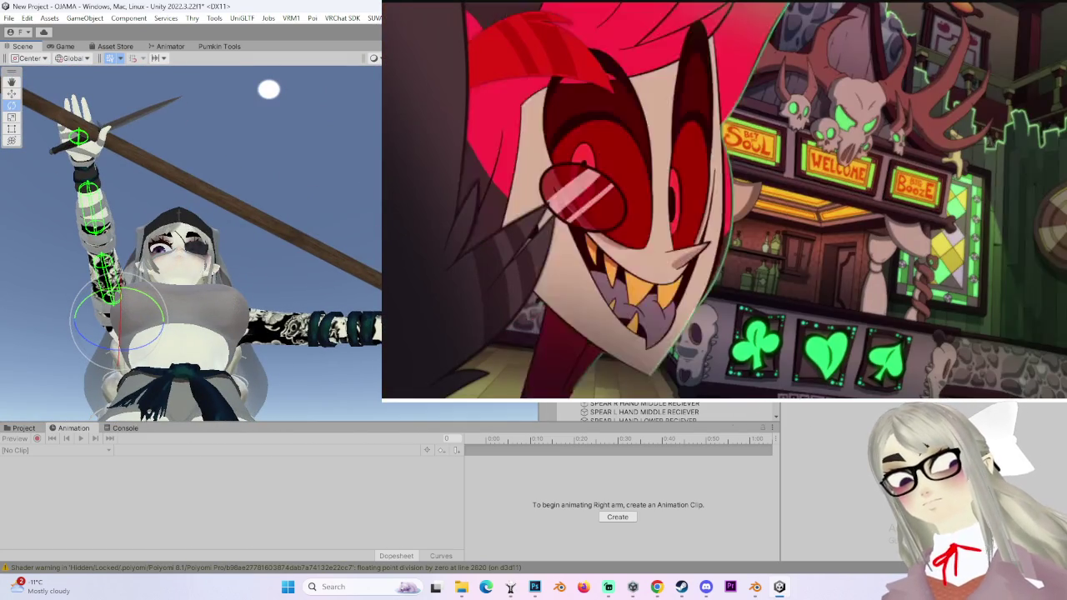
{"action": "left_click_drag", "start_coordinate": [275, 310], "coordinate": [354, 331]}
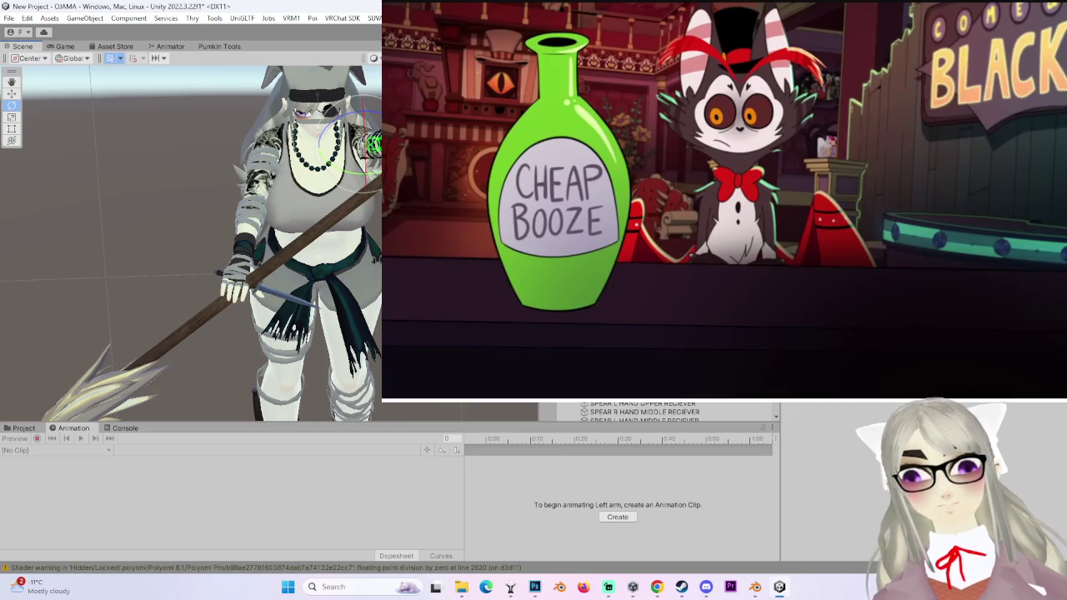
- Frame the right arm with F, then select SPEAR WALKING STICK TARGET AIM ANCHOR
{"action": "scroll", "scroll_direction": "up", "scroll_amount": 3}
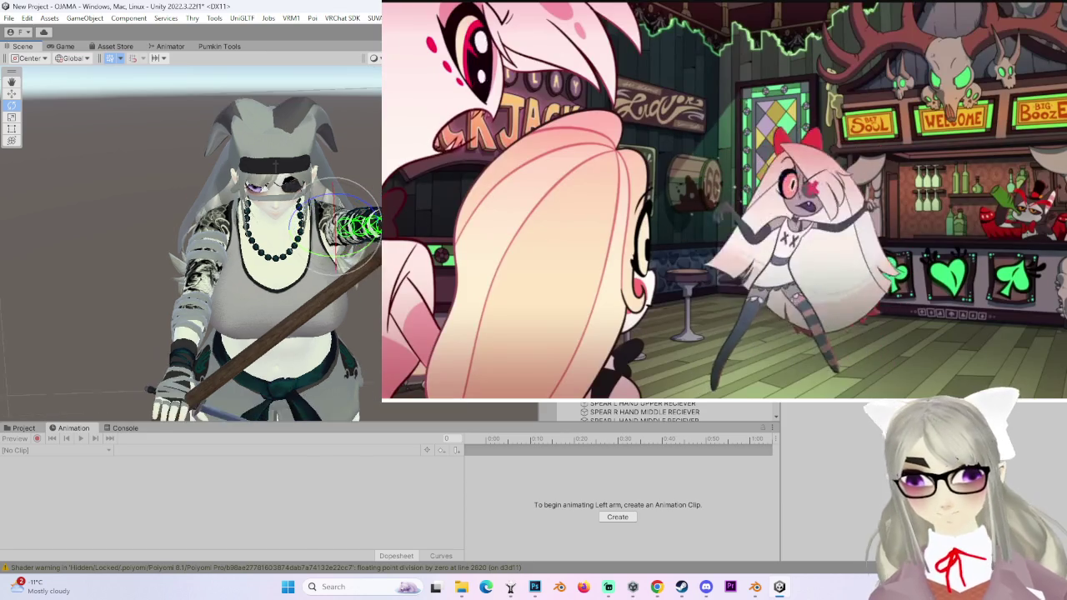
{"action": "scroll", "scroll_direction": "down", "scroll_amount": 3}
{"action": "scroll", "scroll_direction": "down", "scroll_amount": 3}
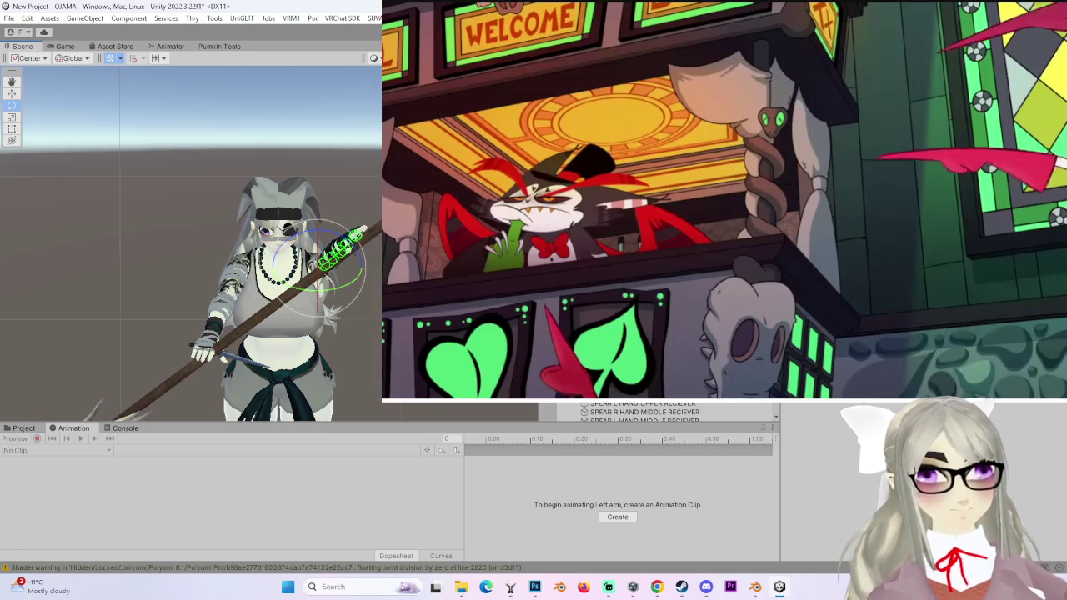
{"action": "left_click_drag", "start_coordinate": [316, 250], "coordinate": [365, 255]}
{"action": "left_click", "coordinate": [365, 254]}
{"action": "key", "text": "f"}
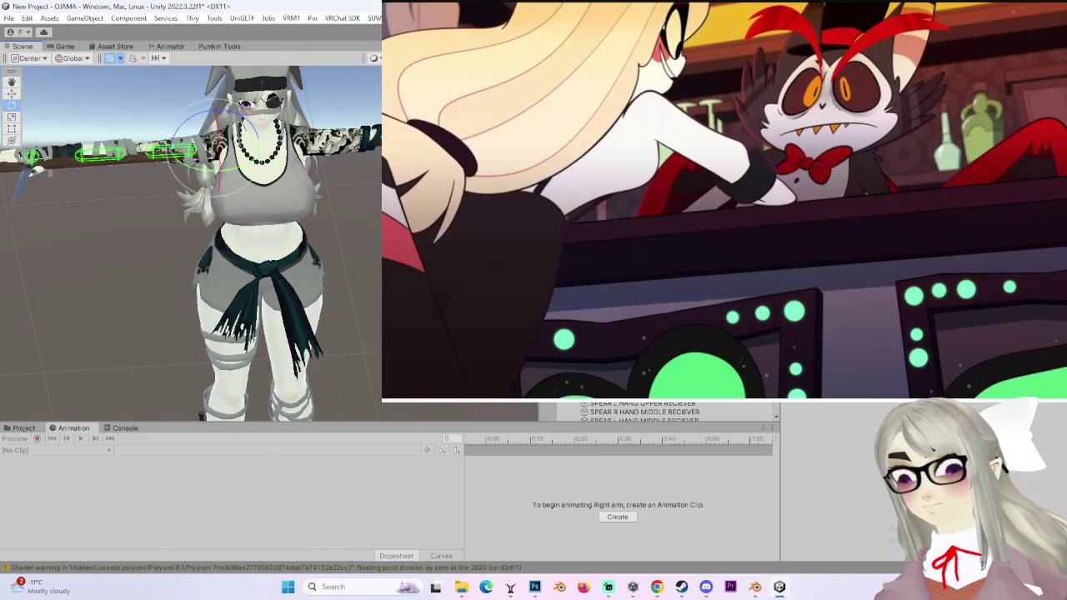
{"action": "left_click", "coordinate": [352, 337]}
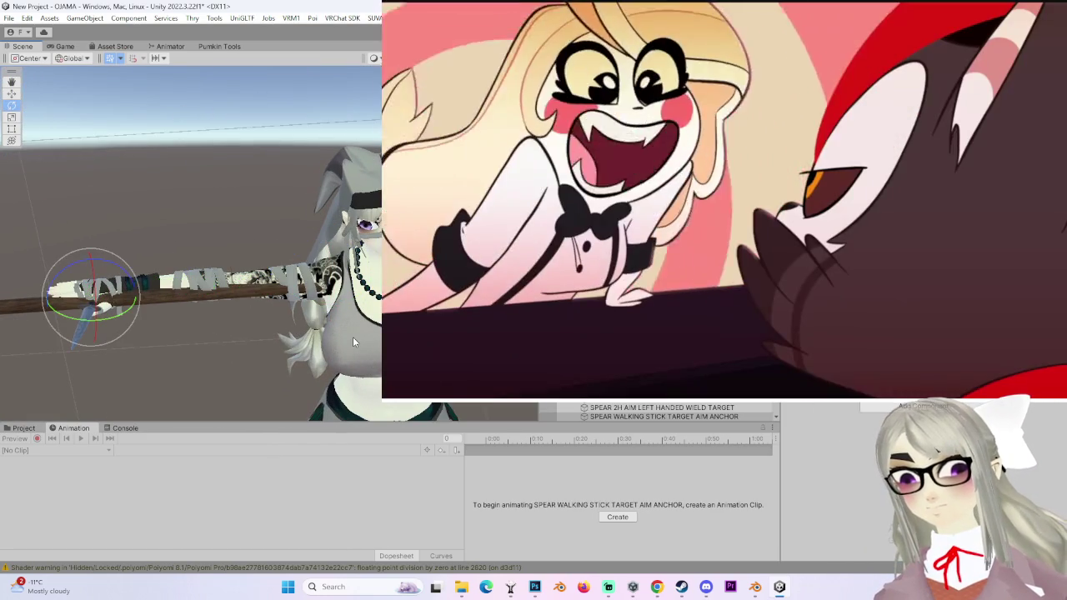
{"action": "key", "text": "f"}
{"action": "left_click_drag", "start_coordinate": [353, 337], "coordinate": [358, 334]}
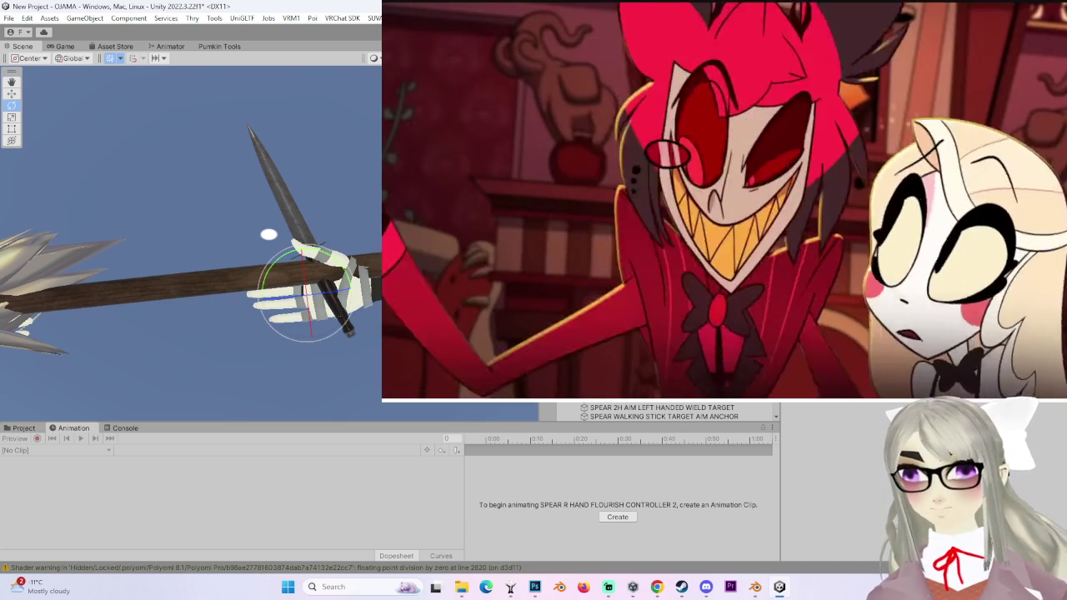
{"action": "scroll", "scroll_direction": "up", "scroll_amount": 3}
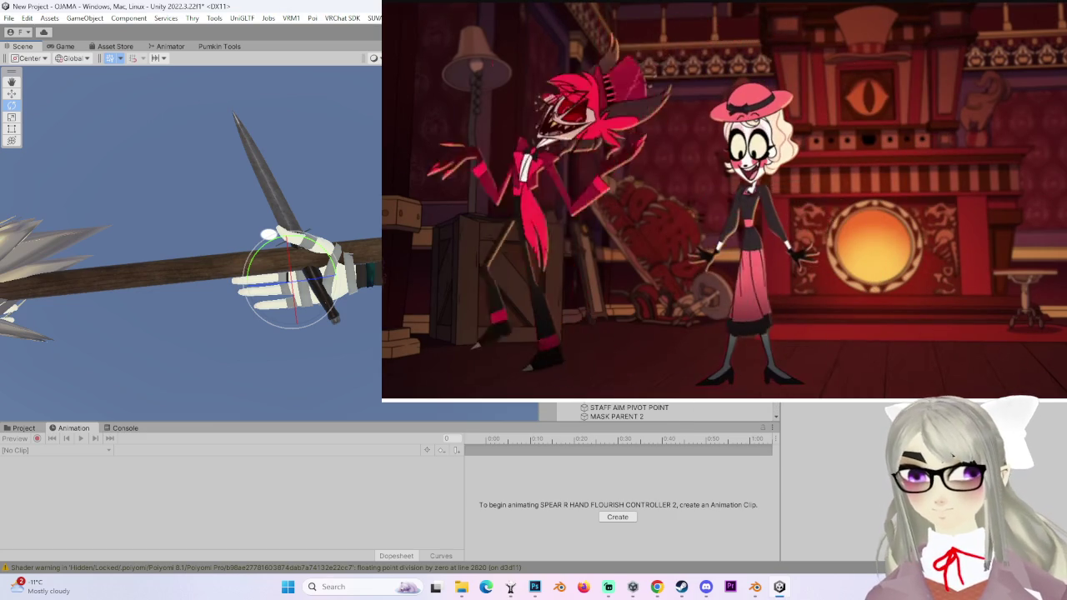
{"action": "scroll", "scroll_direction": "up", "scroll_amount": 3}
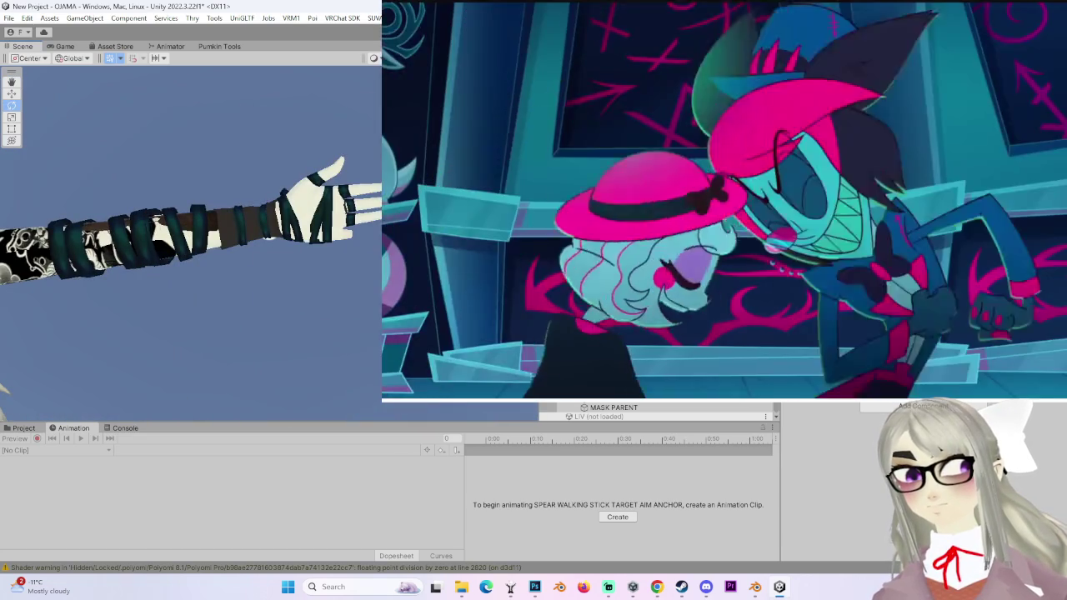
- Try rotating the target so the spear crosses the hand, then undo the rotation
{"action": "key", "text": "Down"}
{"action": "left_click_drag", "start_coordinate": [280, 227], "coordinate": [358, 316]}
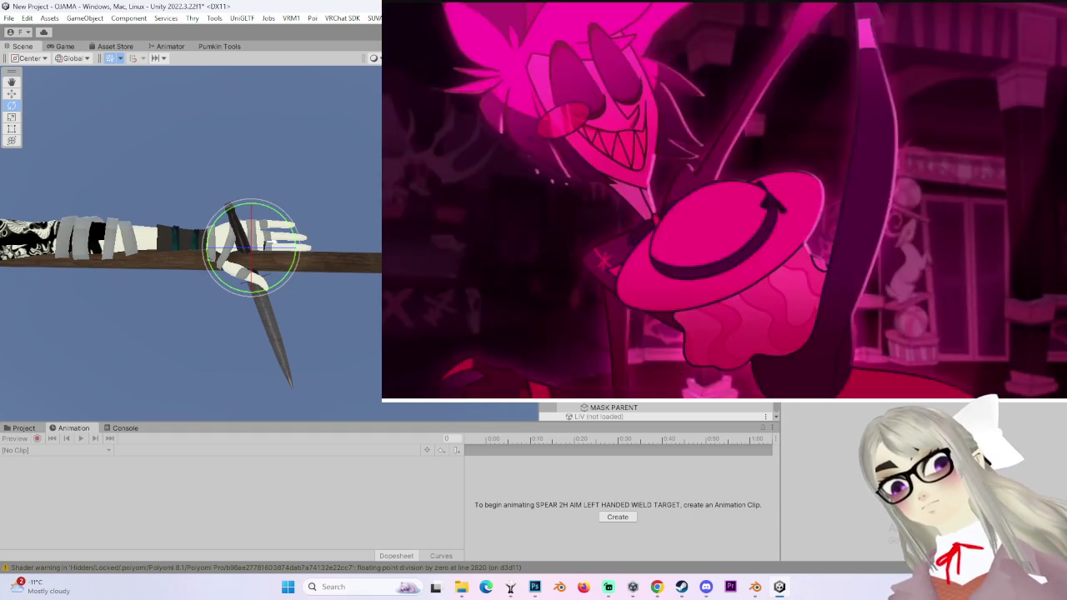
{"action": "left_click_drag", "start_coordinate": [234, 286], "coordinate": [338, 267]}
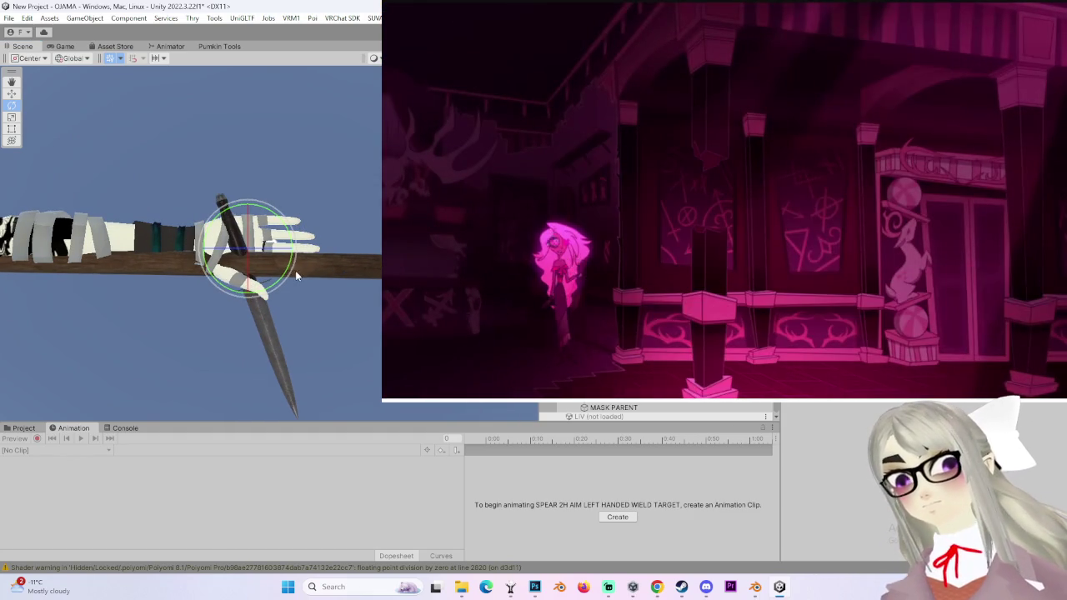
{"action": "key", "text": "ctrl+z"}
{"action": "key", "text": "ctrl+z"}
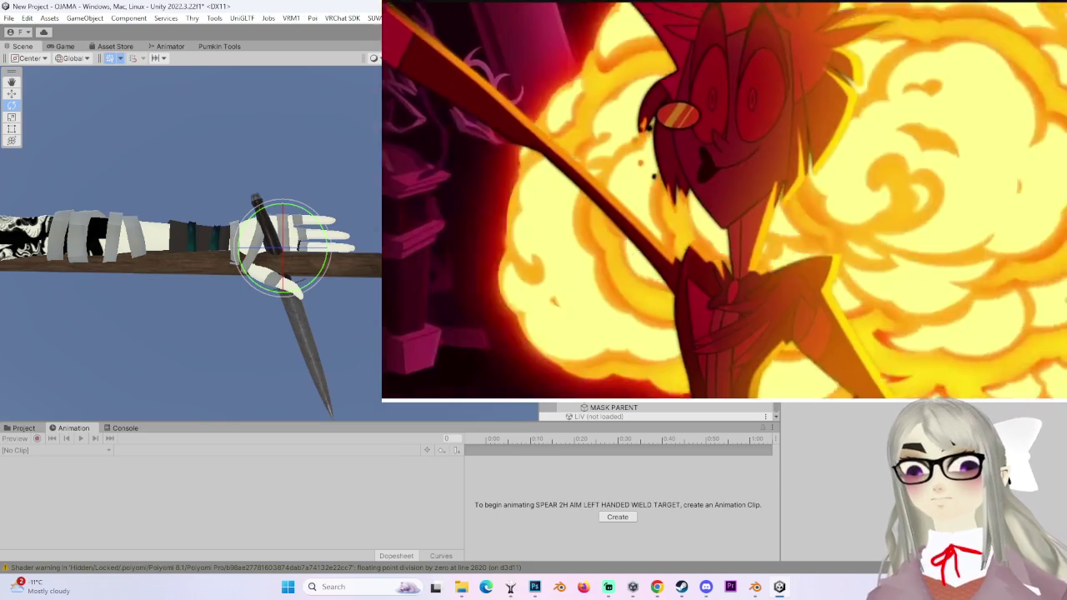
{"action": "key", "text": "ctrl+z"}
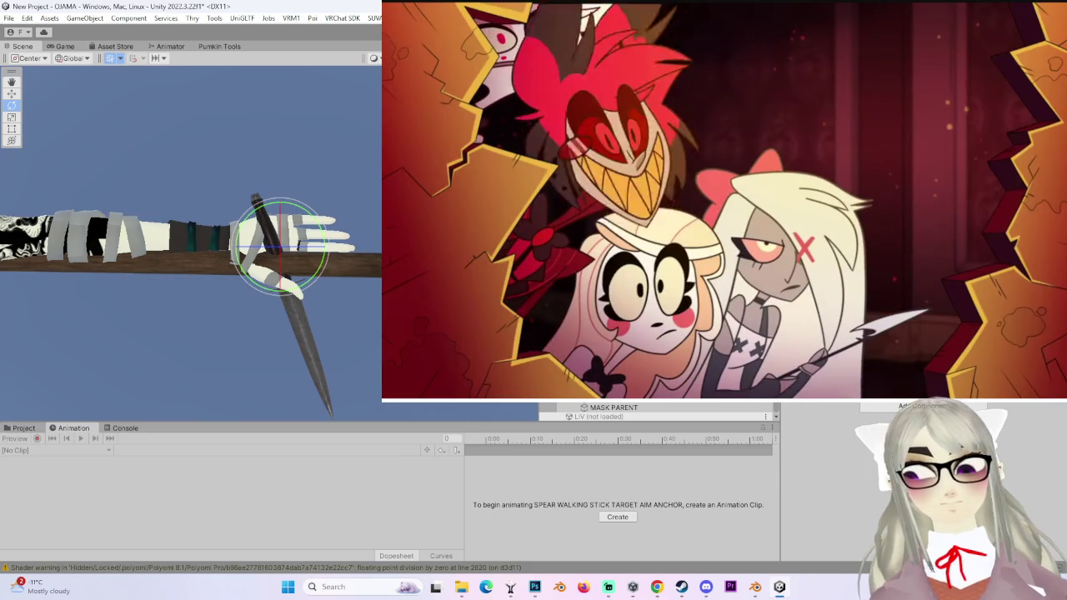
- Select SPEAR 2H AIM LEFT HANDED WIELD TARGET with the Move tool, then both R HAND FLOURISH CONTROLLERs
{"action": "left_click", "coordinate": [308, 227]}
{"action": "key", "text": "w"}
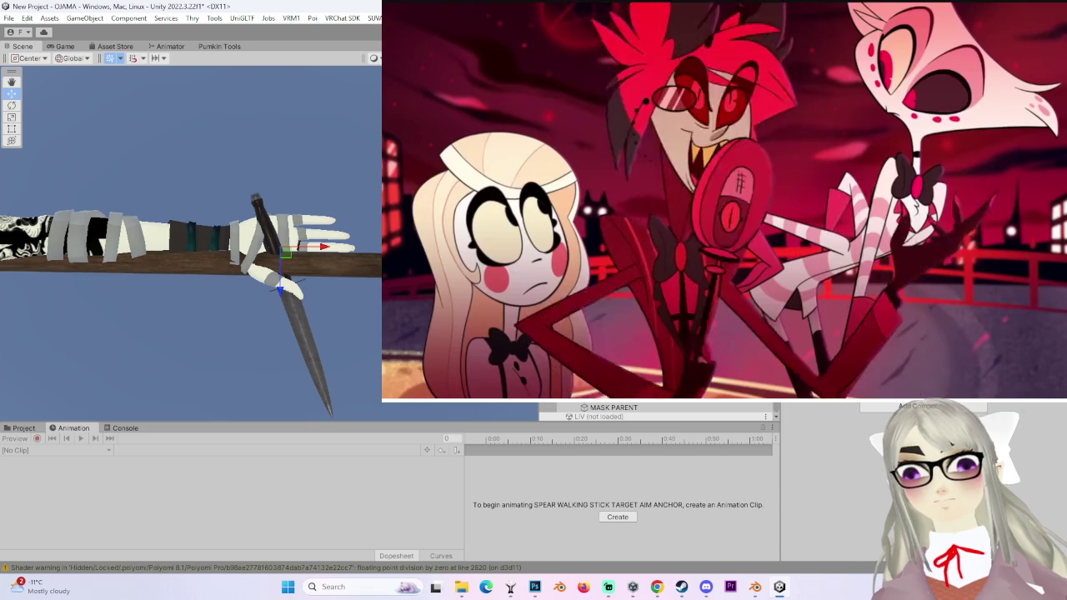
{"action": "scroll", "scroll_direction": "up", "scroll_amount": 3}
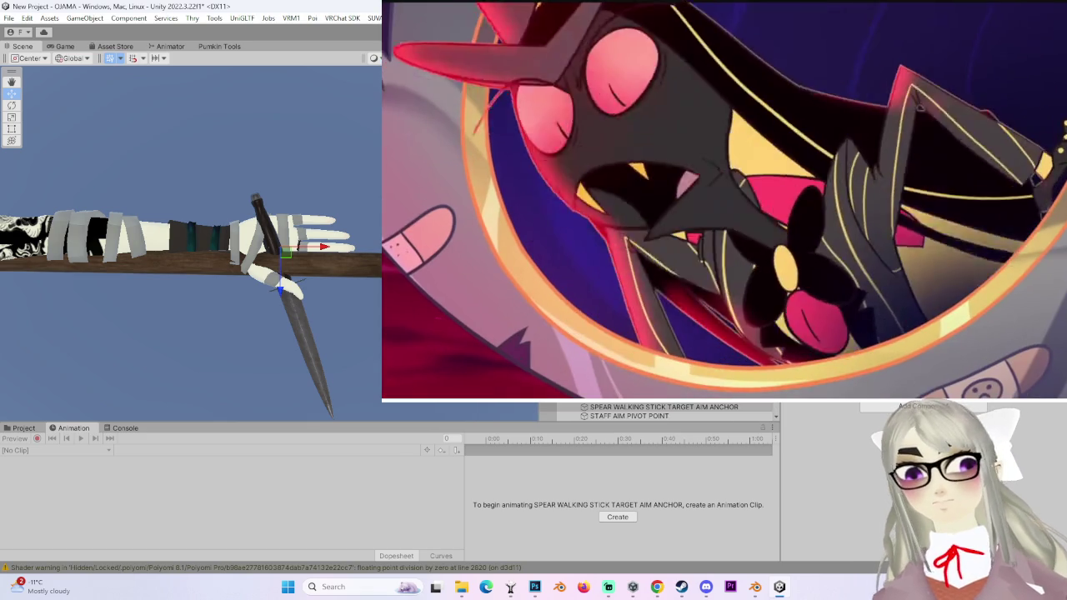
{"action": "key", "text": "Down"}
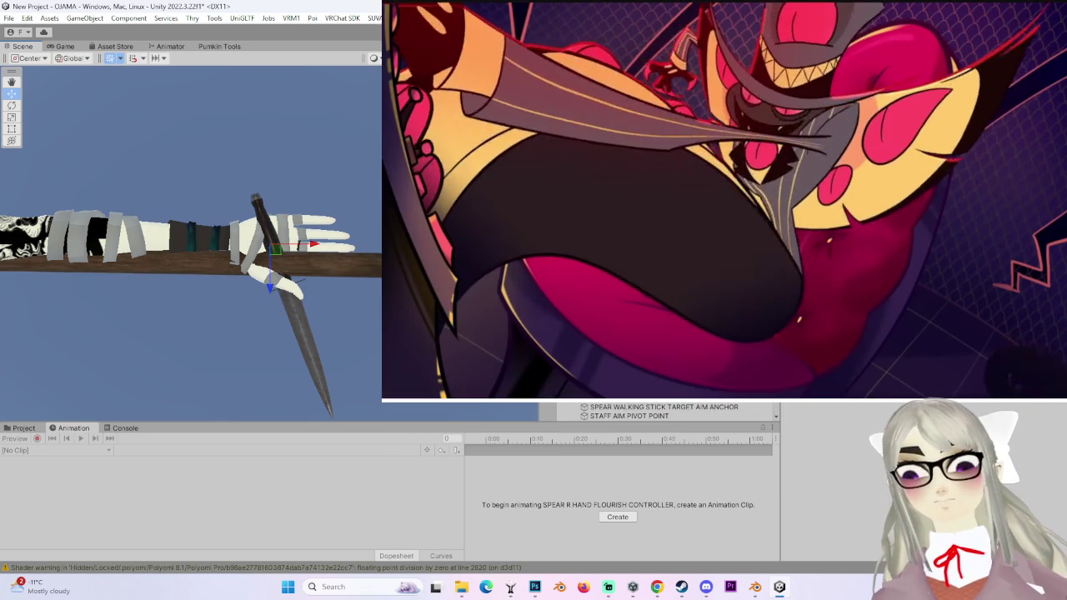
{"action": "key", "text": "Down"}
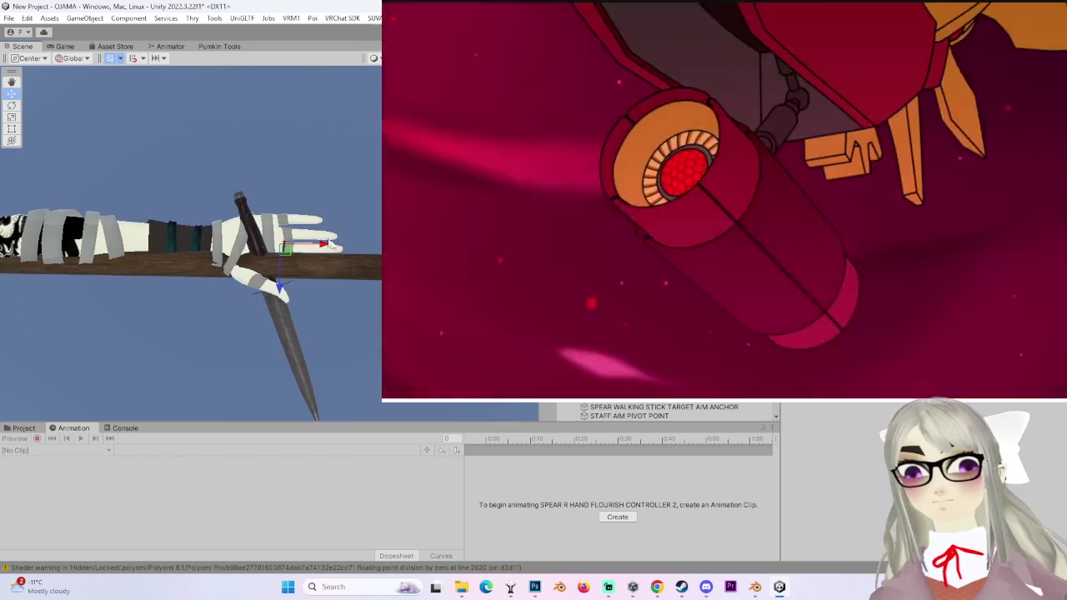
{"action": "left_click_drag", "start_coordinate": [306, 325], "coordinate": [305, 290]}
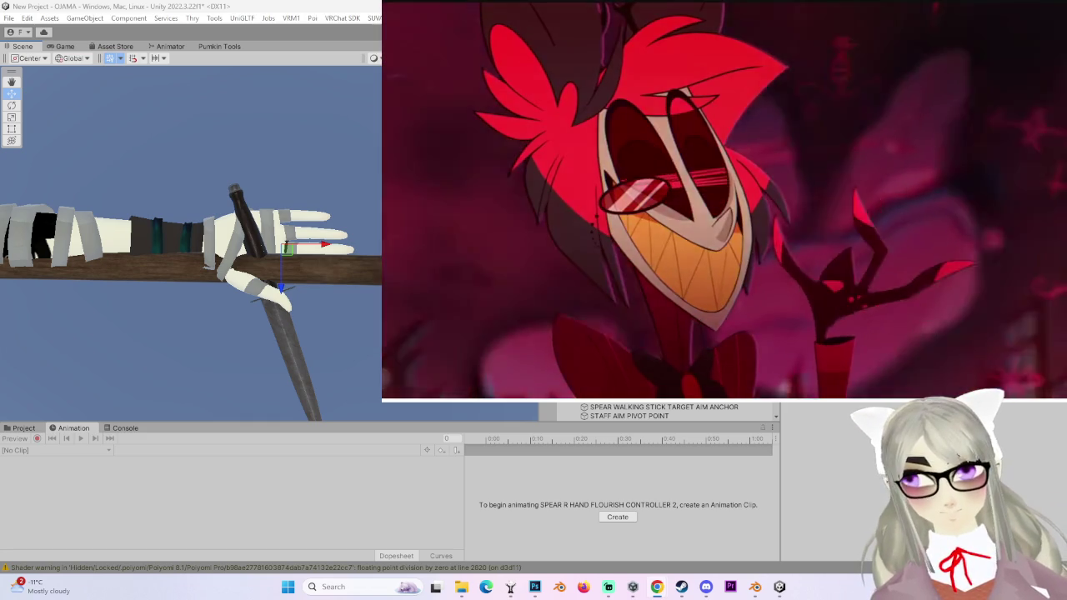
- Scrub the episode back and forth between 3:29 and 16:55, settling near 11:09
{"action": "mouse_move", "coordinate": [923, 211]}
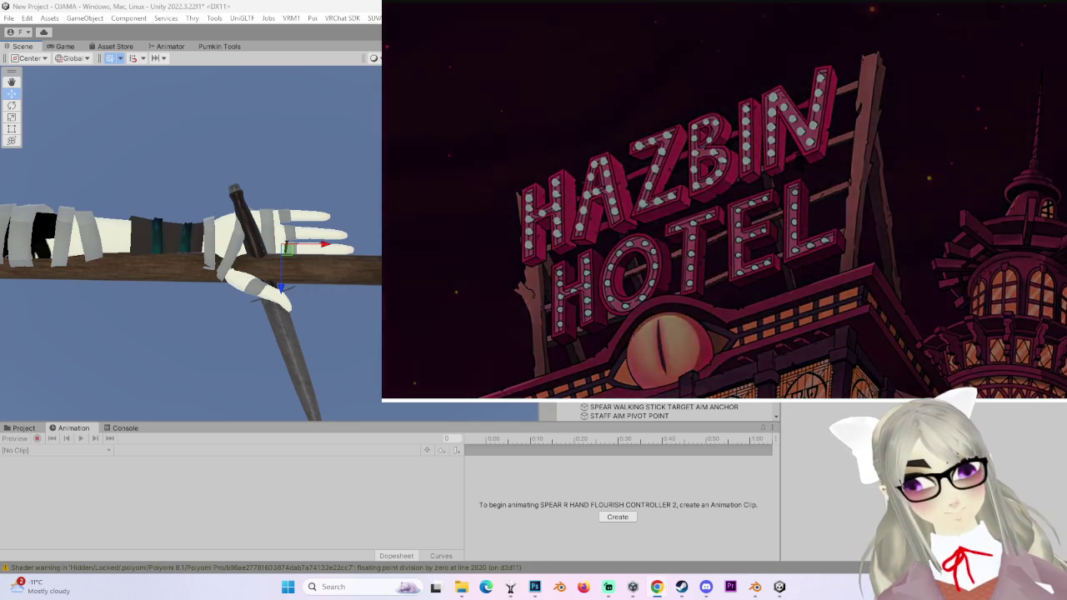
{"action": "mouse_move", "coordinate": [403, 282]}
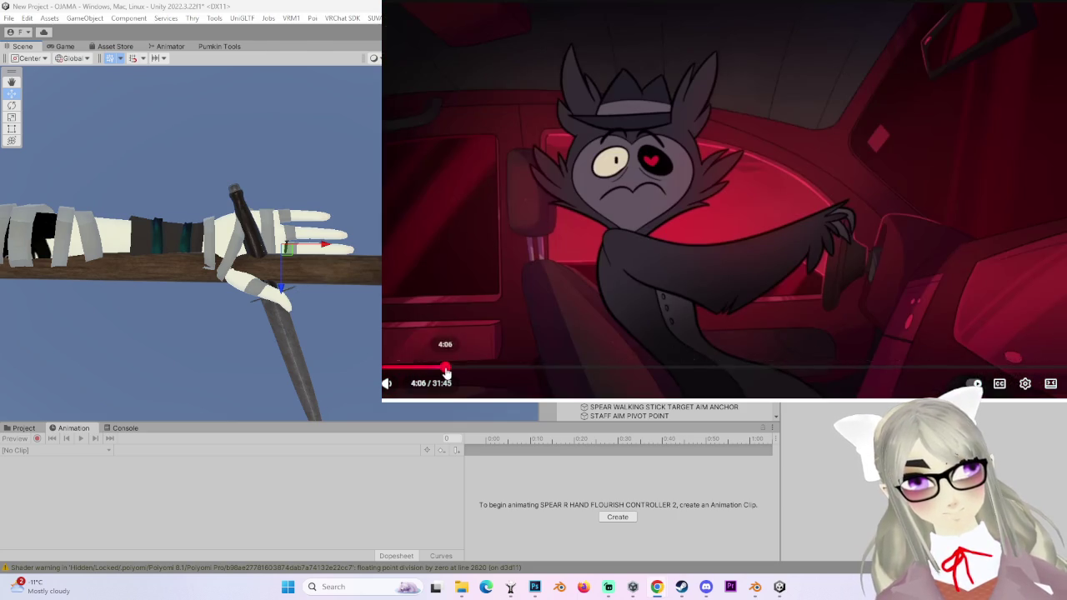
{"action": "left_click_drag", "start_coordinate": [446, 370], "coordinate": [501, 371]}
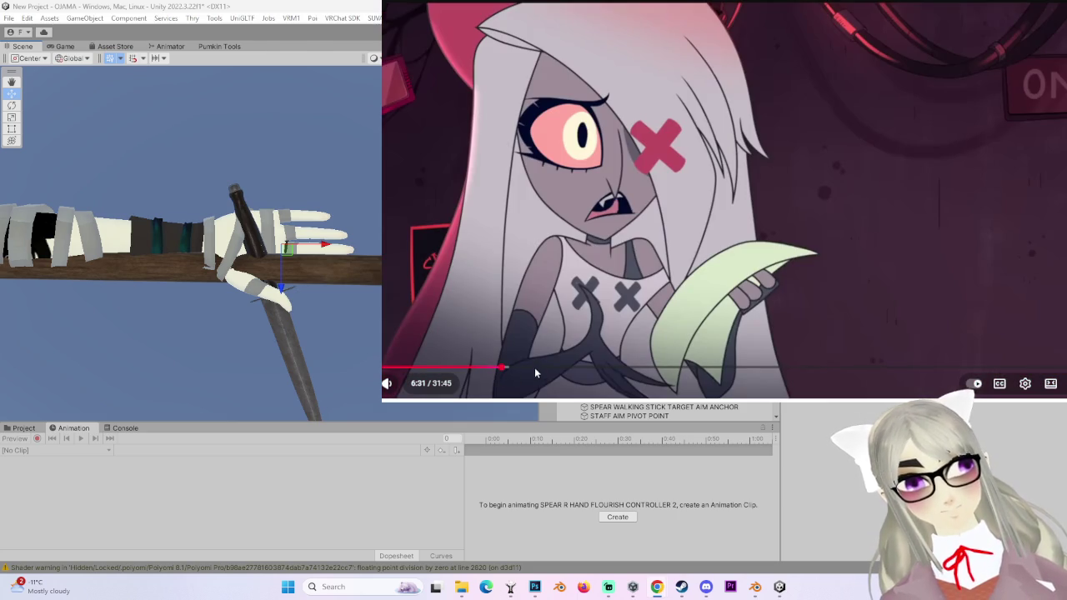
{"action": "left_click", "coordinate": [533, 373]}
{"action": "left_click", "coordinate": [591, 367]}
{"action": "left_click", "coordinate": [613, 369]}
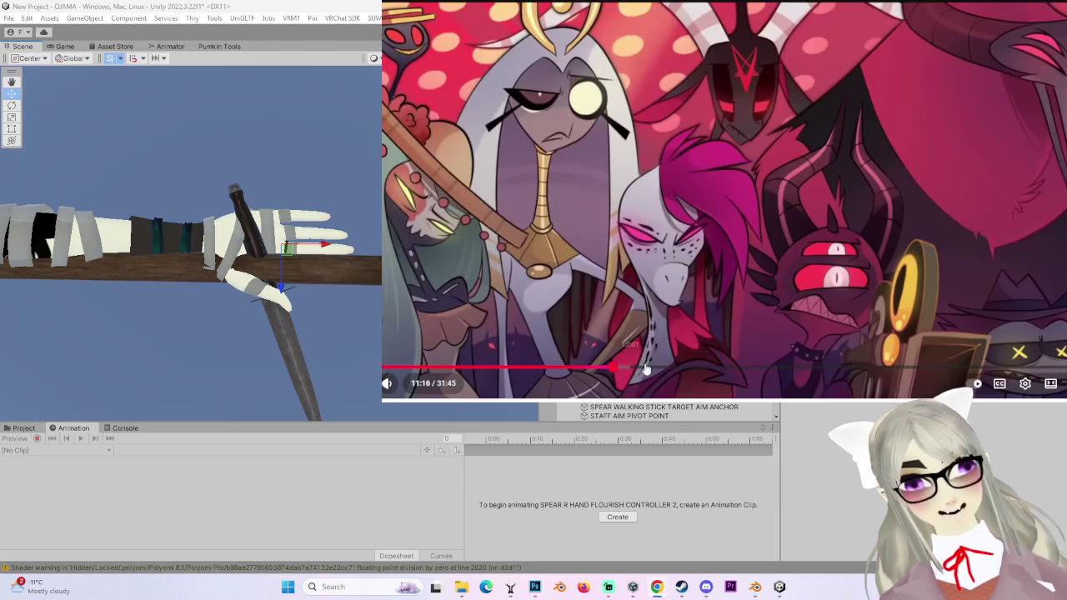
{"action": "left_click", "coordinate": [743, 369]}
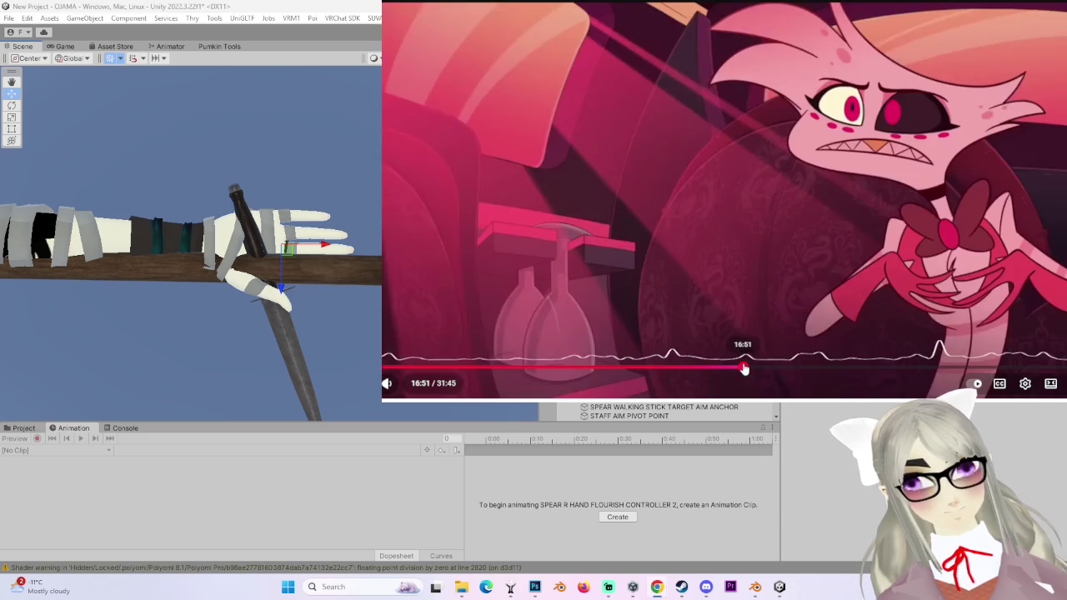
{"action": "left_click", "coordinate": [430, 367]}
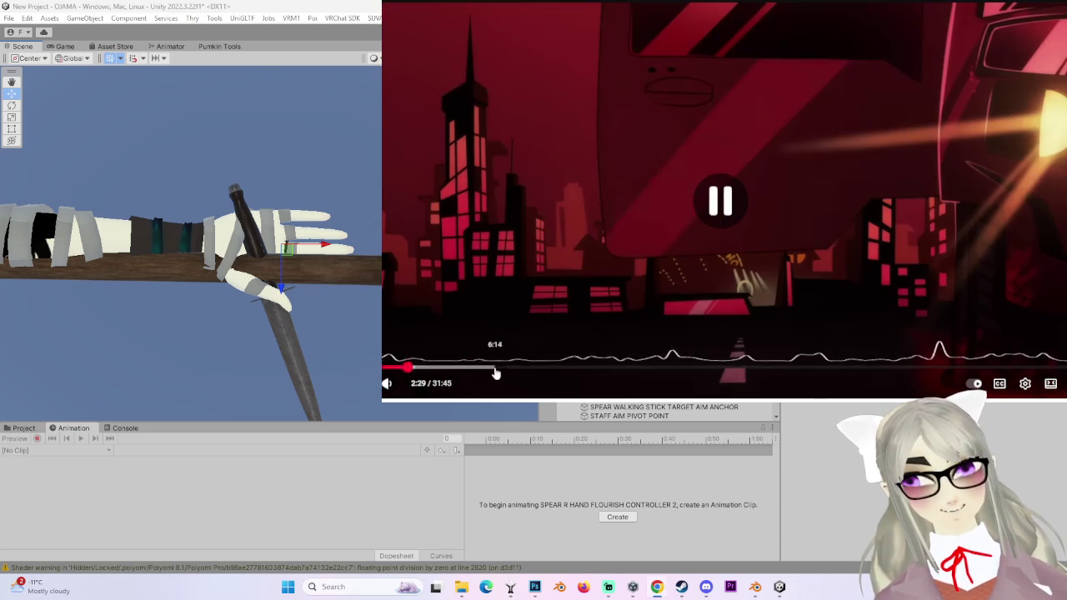
{"action": "left_click", "coordinate": [495, 369]}
{"action": "left_click", "coordinate": [537, 369]}
{"action": "left_click_drag", "start_coordinate": [564, 378], "coordinate": [568, 374]}
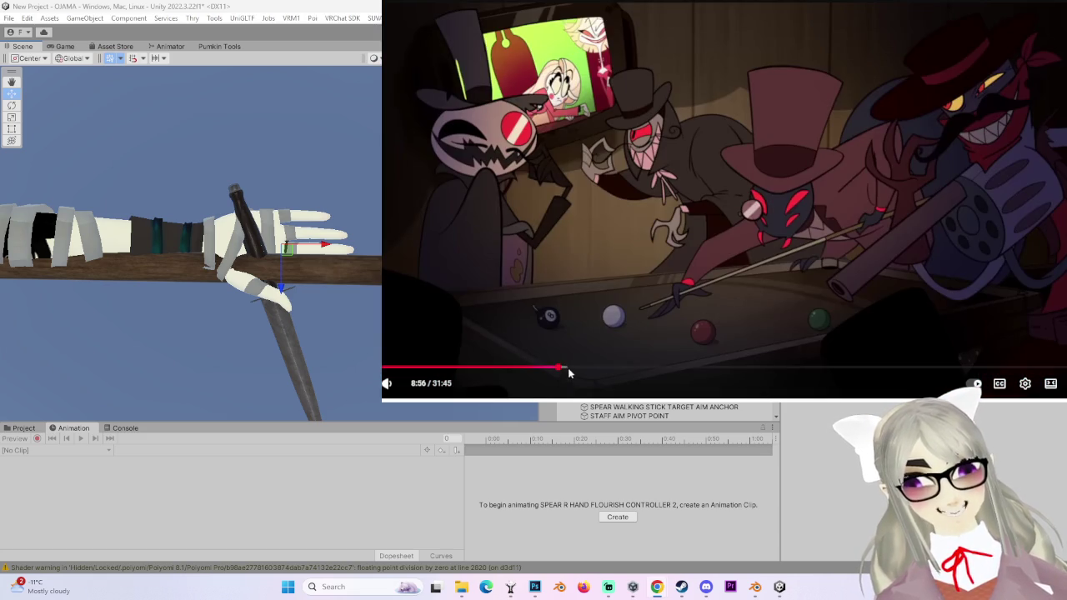
{"action": "left_click", "coordinate": [614, 369]}
{"action": "left_click", "coordinate": [627, 369]}
{"action": "left_click", "coordinate": [654, 370]}
{"action": "left_click", "coordinate": [661, 369]}
{"action": "left_click", "coordinate": [747, 370]}
{"action": "left_click_drag", "start_coordinate": [609, 373], "coordinate": [620, 369]}
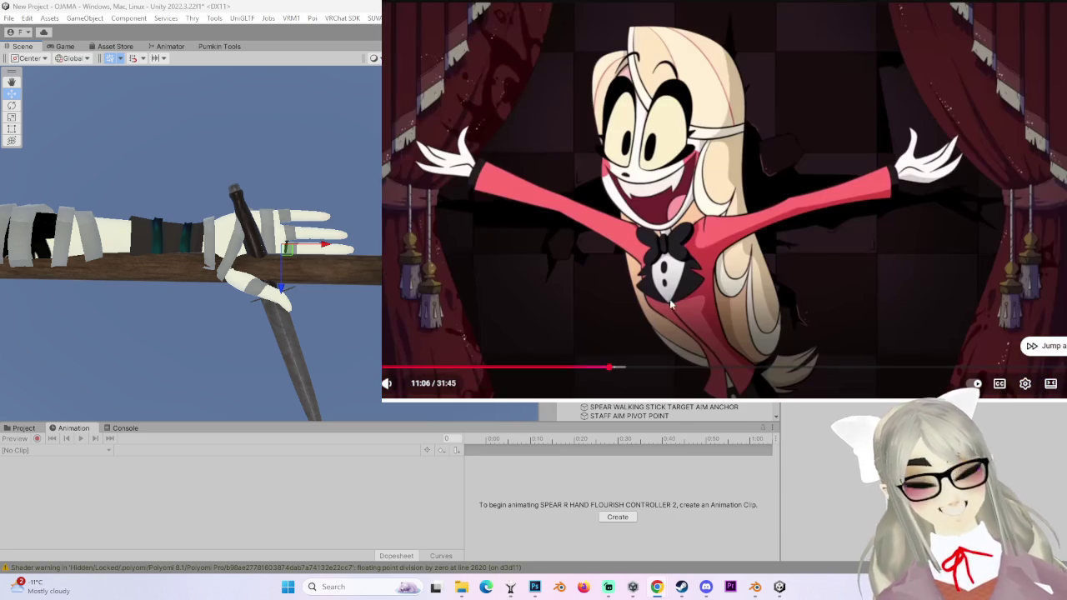
- Resume at 11:16, pause around 11:08, then scrub forward to about 22:28
{"action": "left_click", "coordinate": [671, 304]}
{"action": "left_click", "coordinate": [613, 367]}
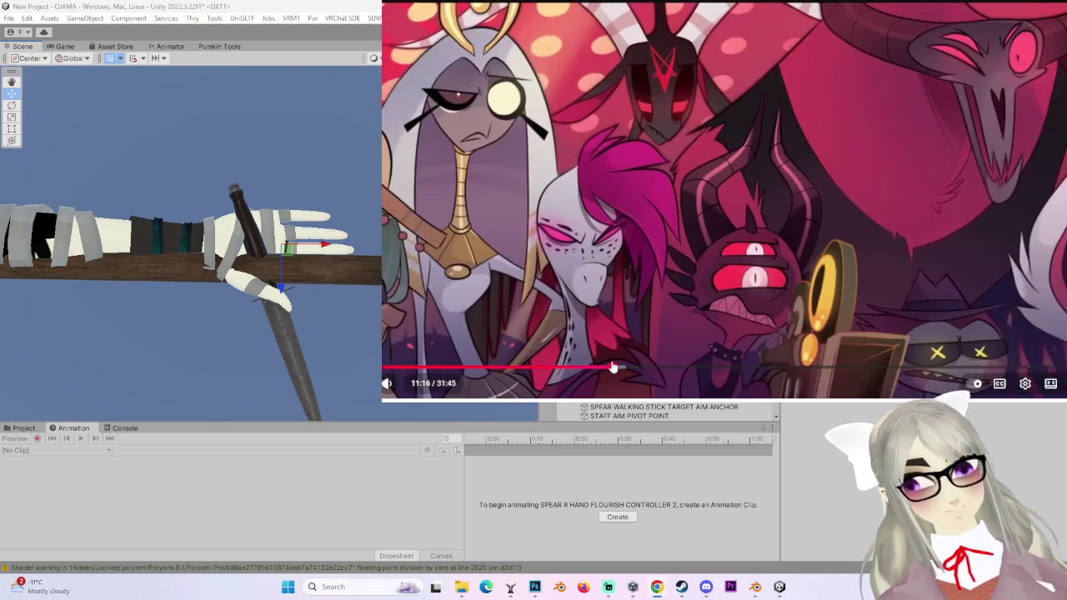
{"action": "left_click", "coordinate": [607, 365]}
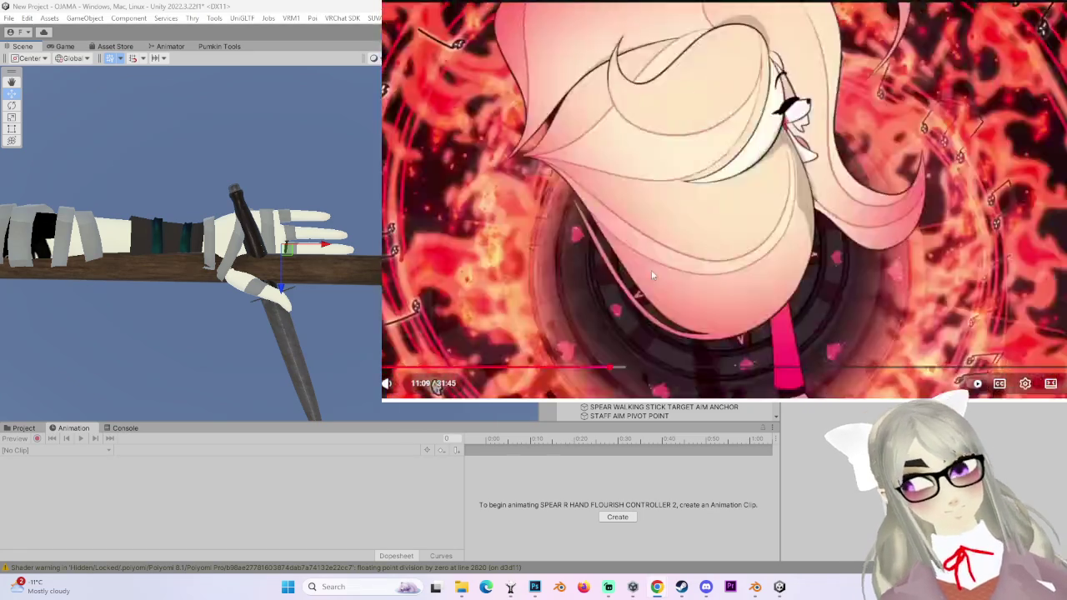
{"action": "left_click", "coordinate": [657, 273]}
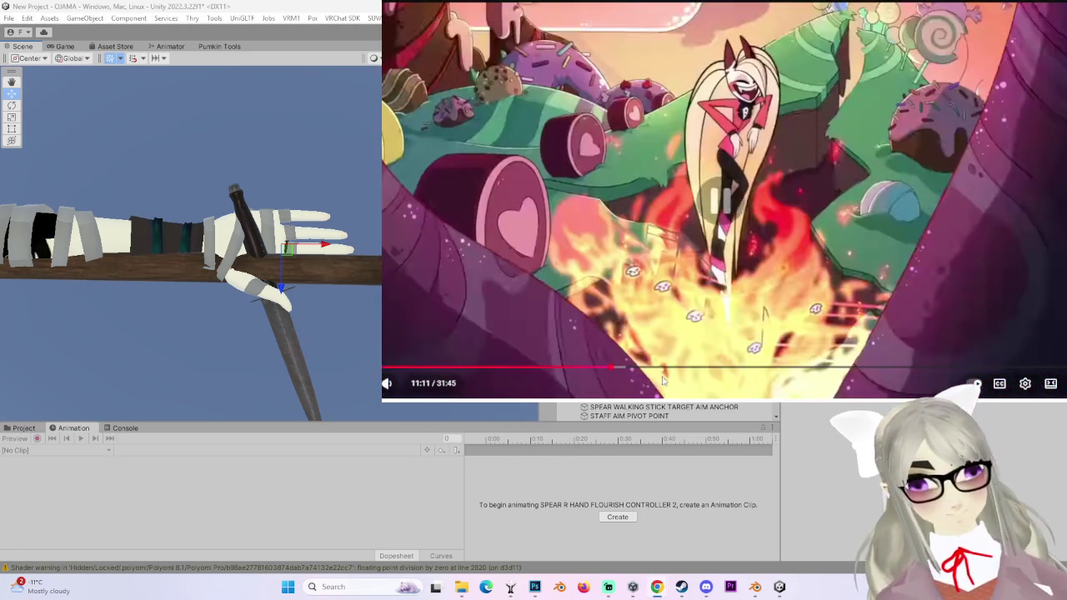
{"action": "left_click", "coordinate": [753, 367]}
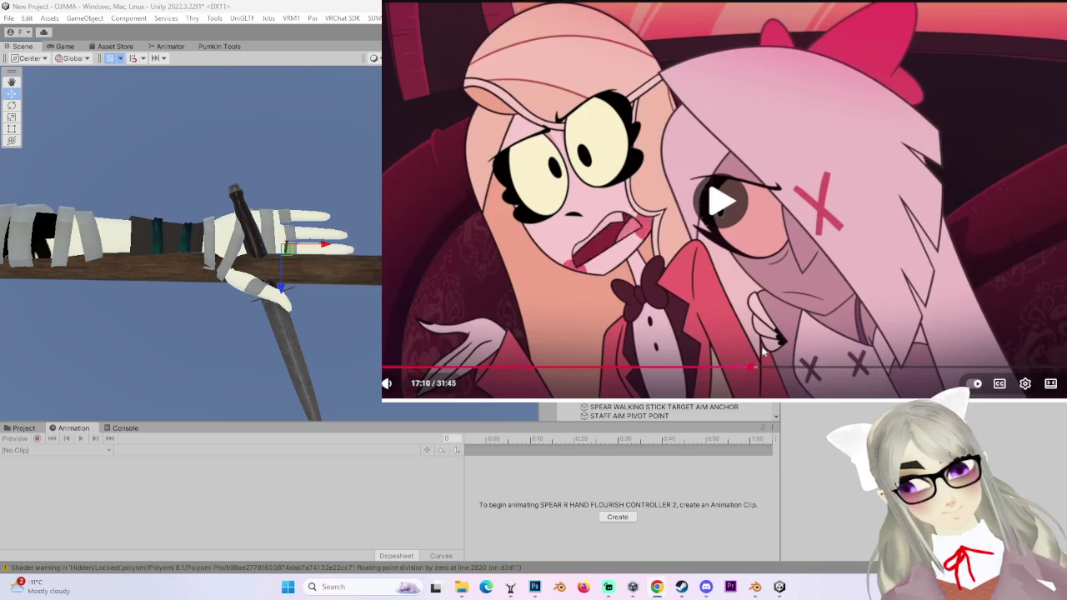
{"action": "left_click_drag", "start_coordinate": [770, 374], "coordinate": [936, 369]}
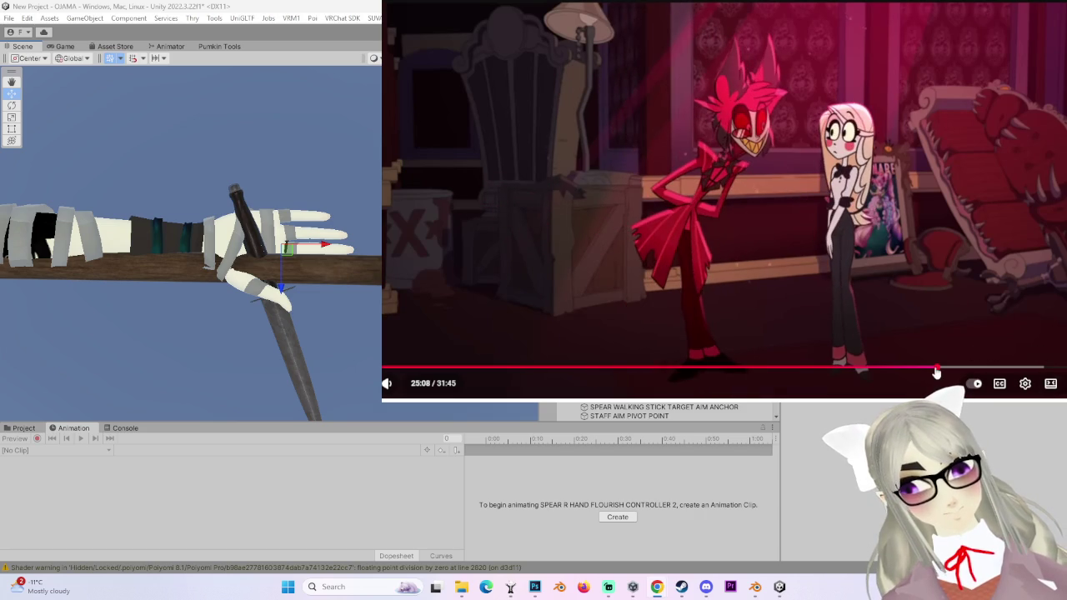
- Skip the episode to about 25:27, pausing and resuming between 25:32 and 25:41
{"action": "left_click", "coordinate": [938, 371]}
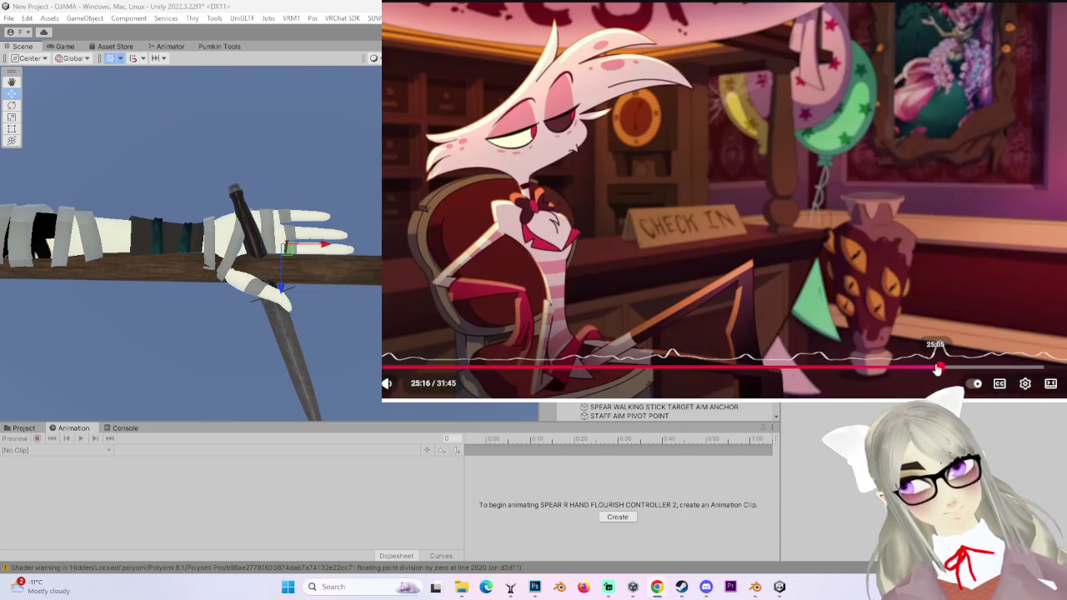
{"action": "left_click", "coordinate": [907, 333]}
{"action": "left_click", "coordinate": [945, 370]}
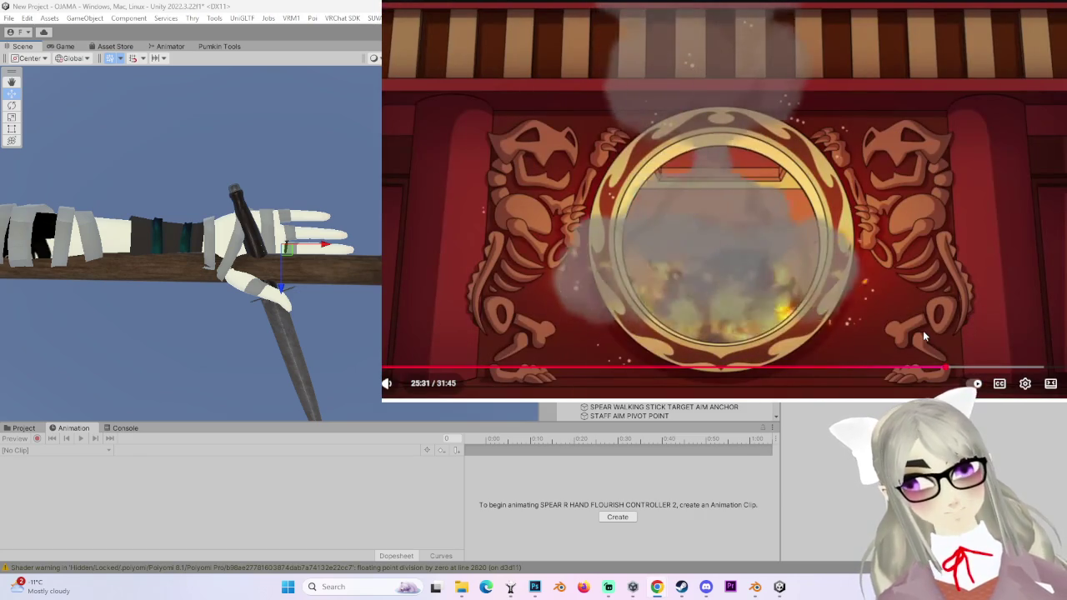
{"action": "left_click", "coordinate": [921, 330]}
{"action": "left_click", "coordinate": [920, 328]}
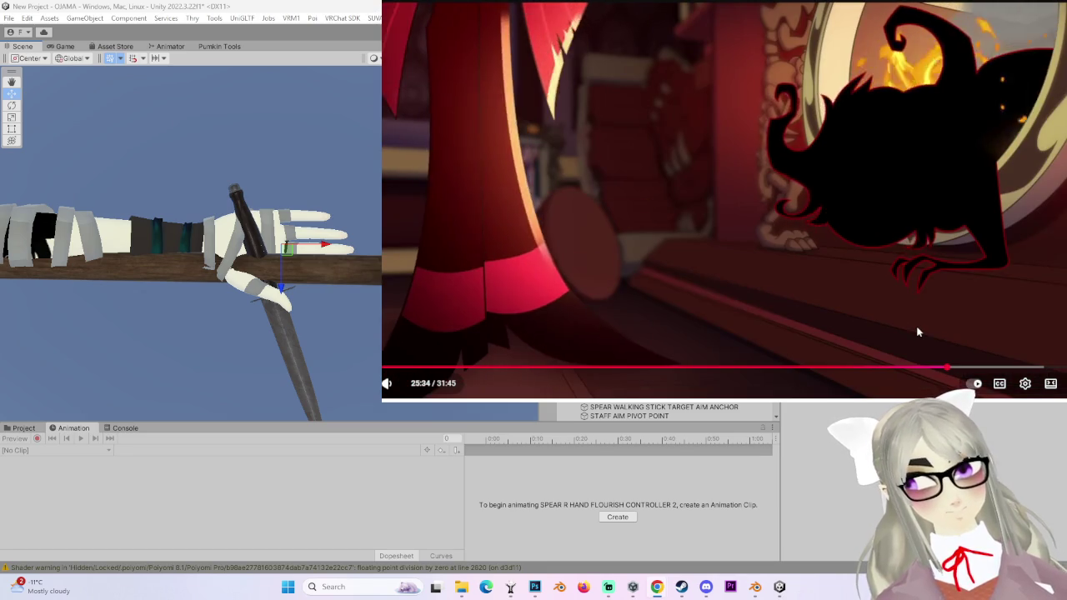
{"action": "left_click", "coordinate": [912, 329]}
{"action": "left_click", "coordinate": [910, 330]}
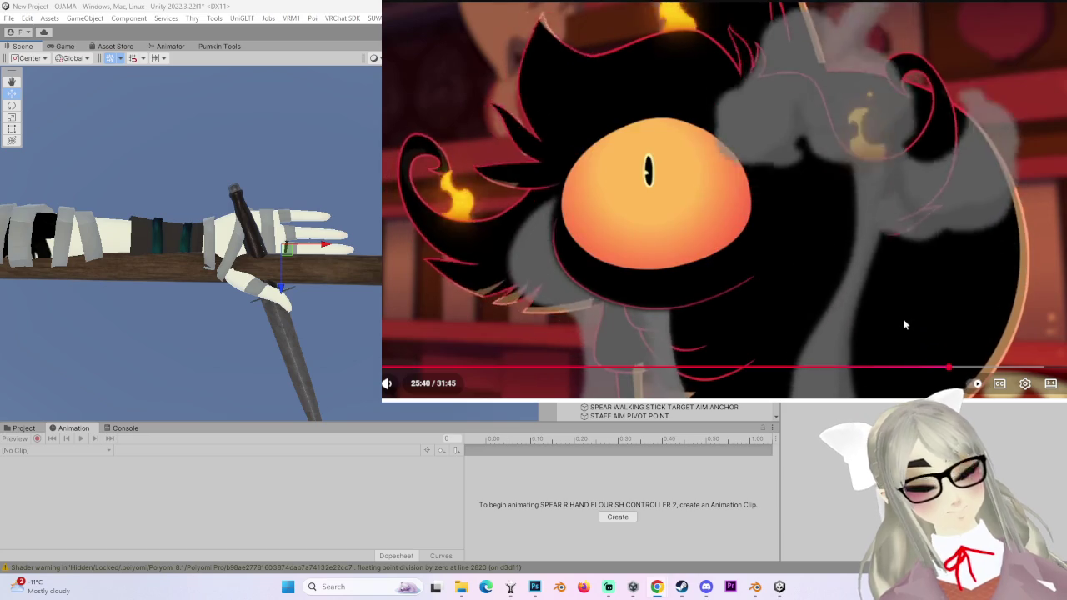
{"action": "left_click", "coordinate": [903, 319]}
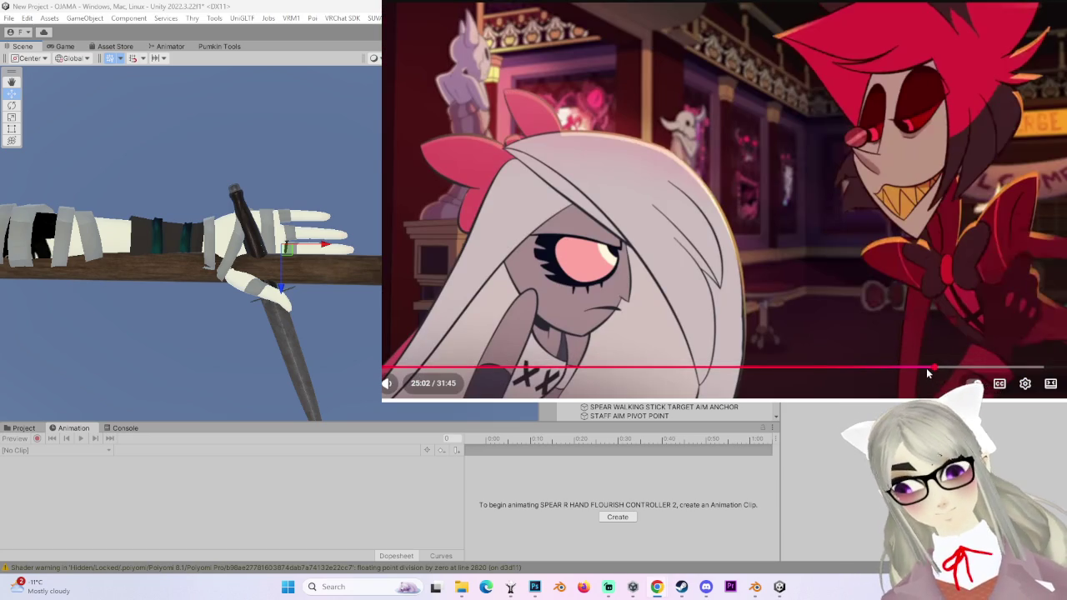
- Jump around the episode timeline between about 21:42 and 27:25
{"action": "left_click", "coordinate": [926, 371]}
{"action": "left_click", "coordinate": [869, 368]}
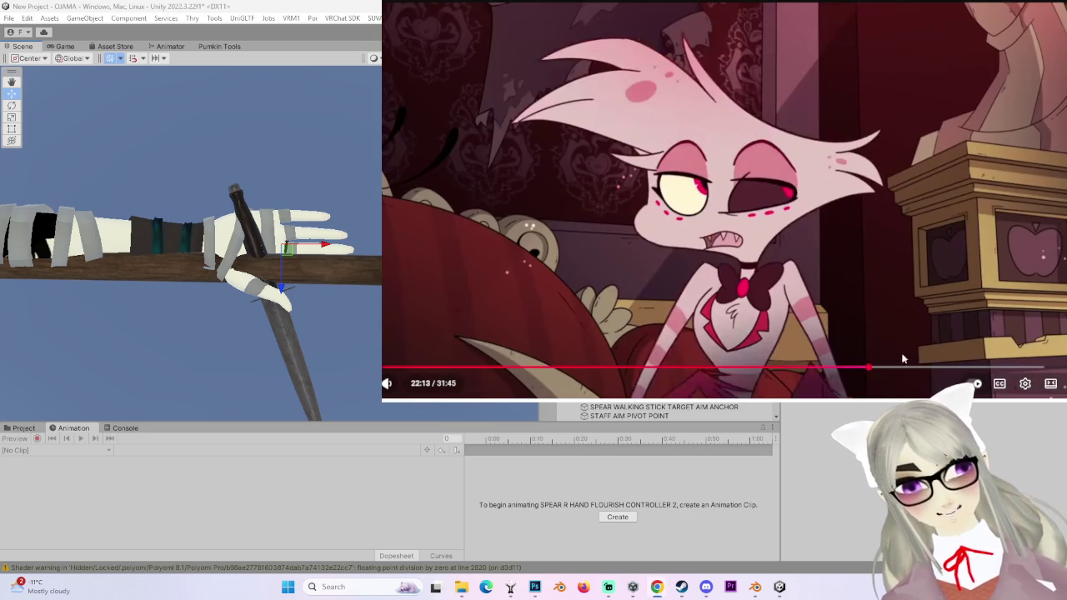
{"action": "left_click", "coordinate": [909, 369]}
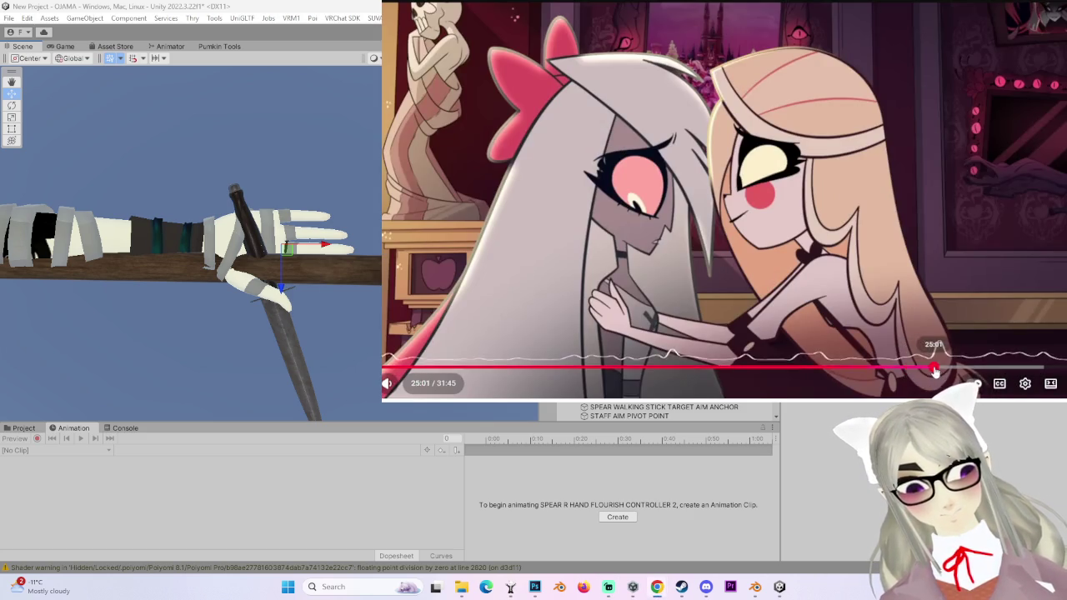
{"action": "left_click", "coordinate": [943, 370]}
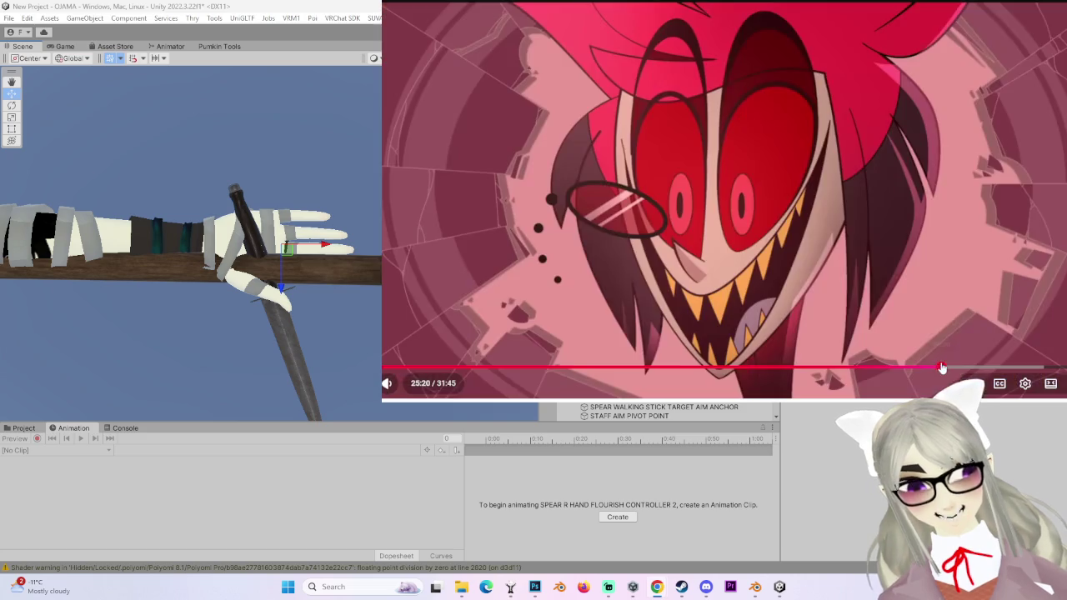
{"action": "left_click", "coordinate": [887, 370]}
{"action": "left_click", "coordinate": [857, 369]}
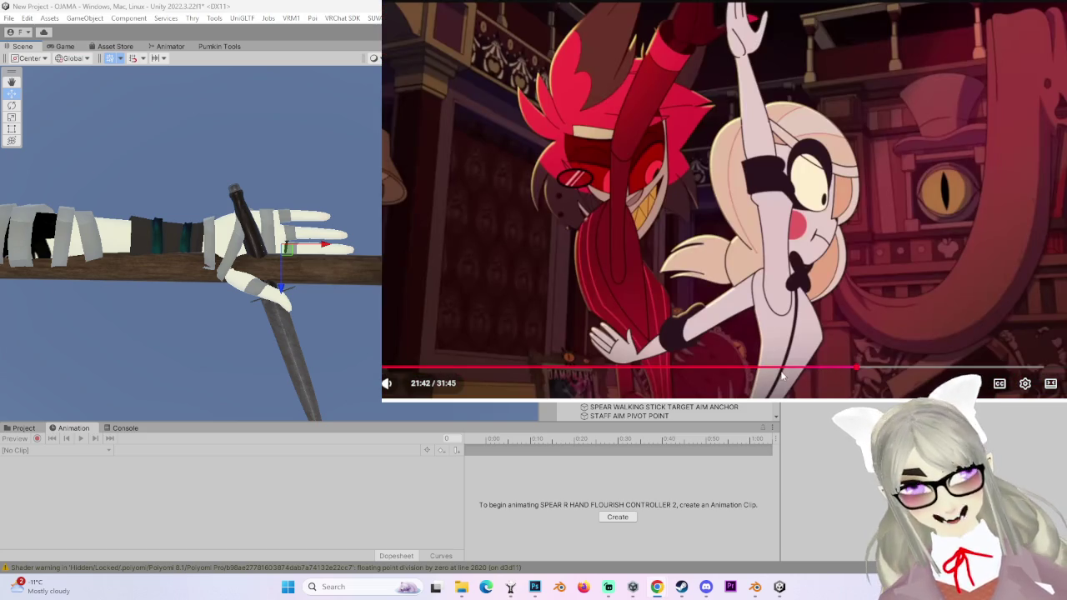
{"action": "left_click", "coordinate": [955, 369]}
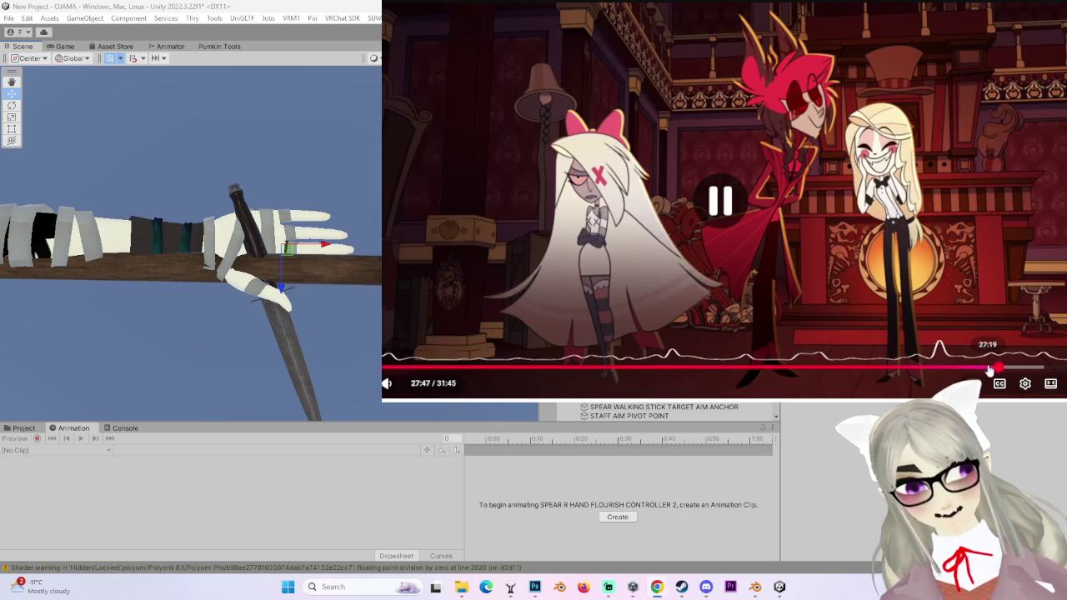
{"action": "left_click", "coordinate": [980, 370]}
{"action": "left_click", "coordinate": [979, 369]}
{"action": "left_click", "coordinate": [972, 369]}
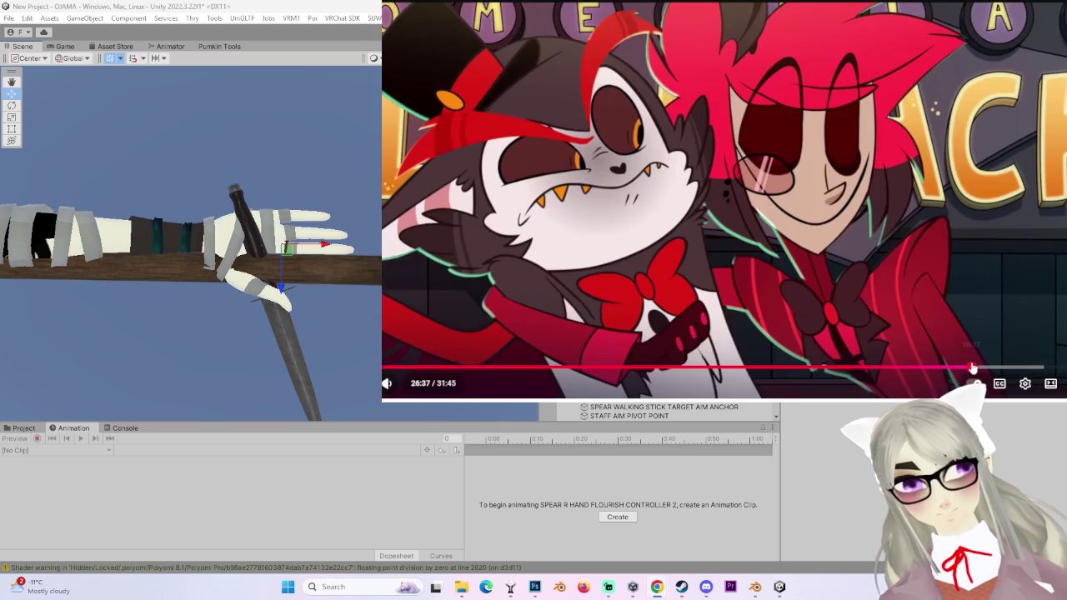
{"action": "left_click", "coordinate": [984, 369]}
{"action": "left_click", "coordinate": [989, 368]}
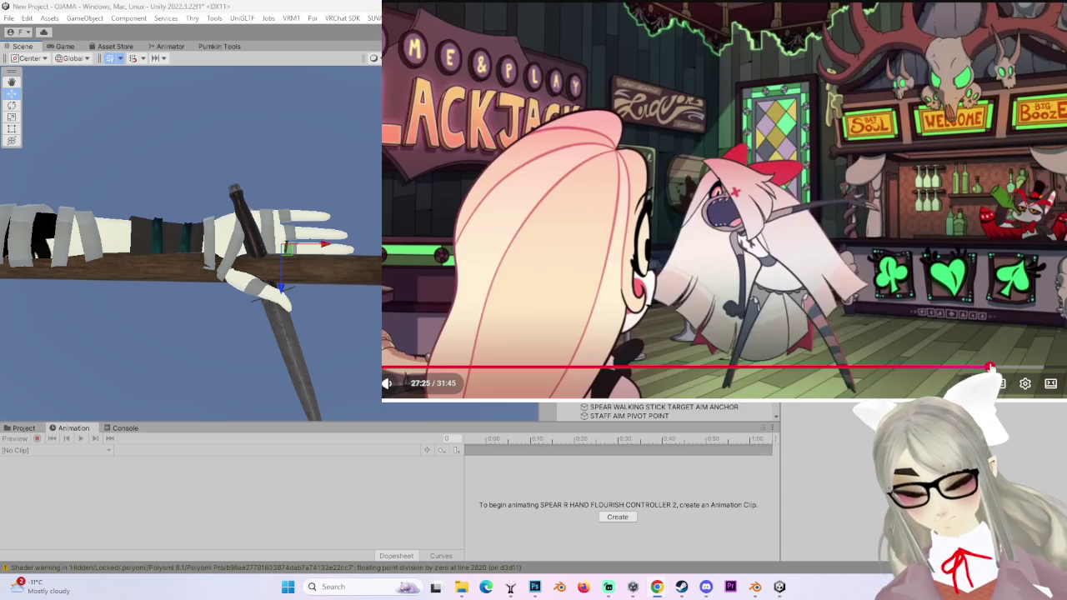
- Step the episode back to about 22:19, nudge to 22:25, and resume playback
{"action": "left_click", "coordinate": [948, 369]}
{"action": "left_click", "coordinate": [920, 369]}
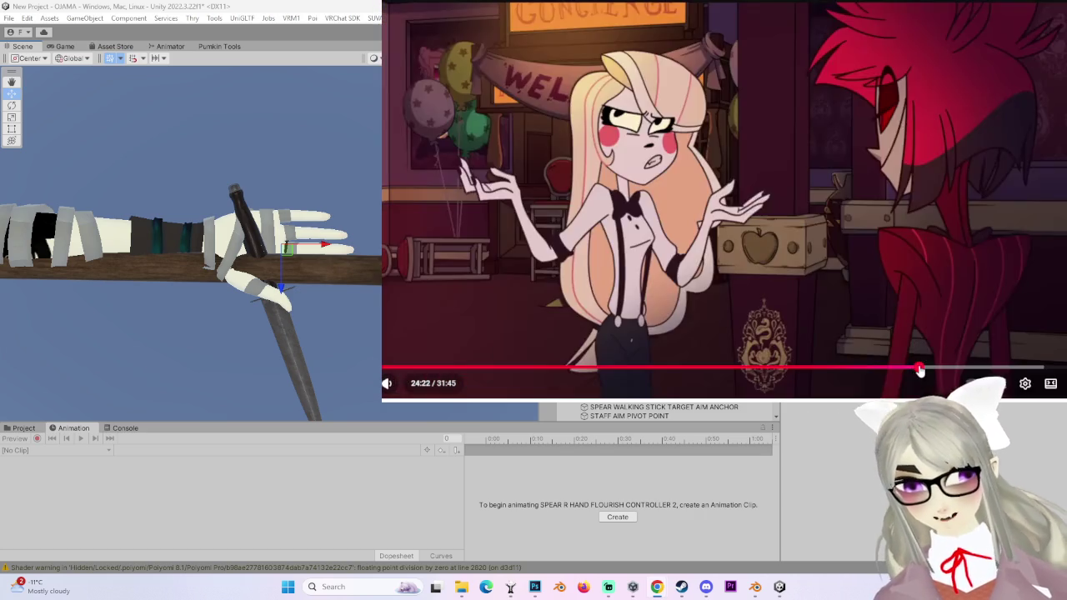
{"action": "left_click", "coordinate": [909, 369]}
{"action": "left_click", "coordinate": [898, 369]}
{"action": "left_click", "coordinate": [896, 369]}
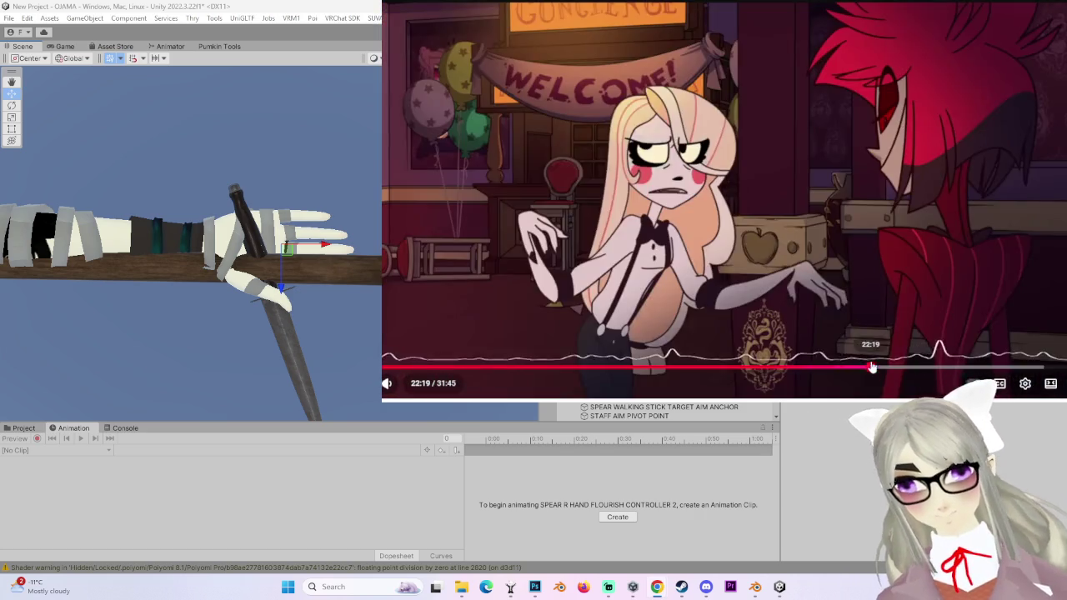
{"action": "left_click", "coordinate": [871, 368]}
{"action": "left_click", "coordinate": [881, 346]}
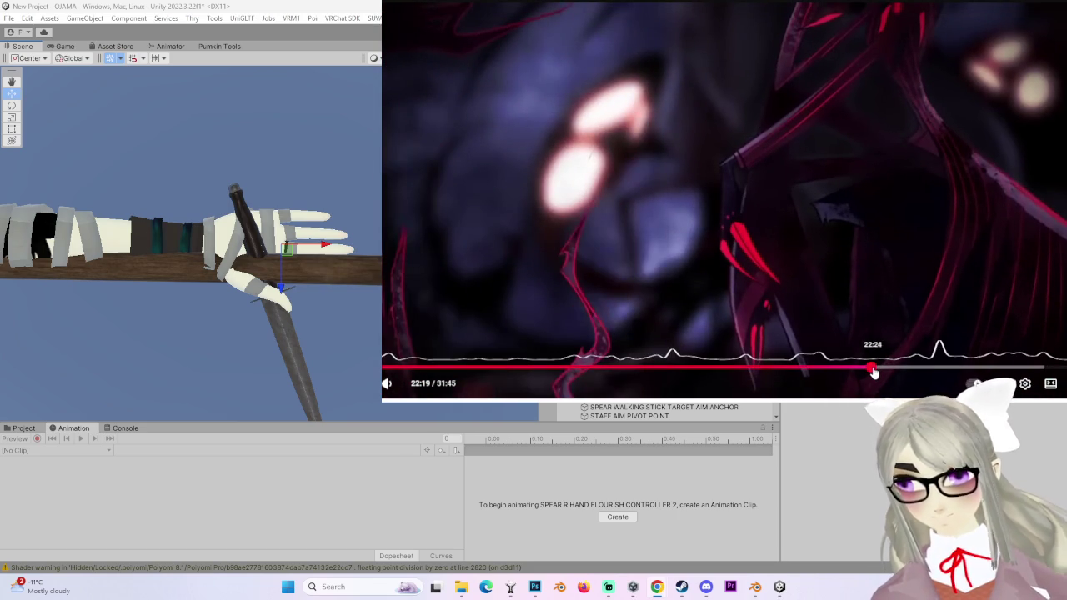
{"action": "left_click", "coordinate": [872, 369]}
{"action": "key", "text": "space"}
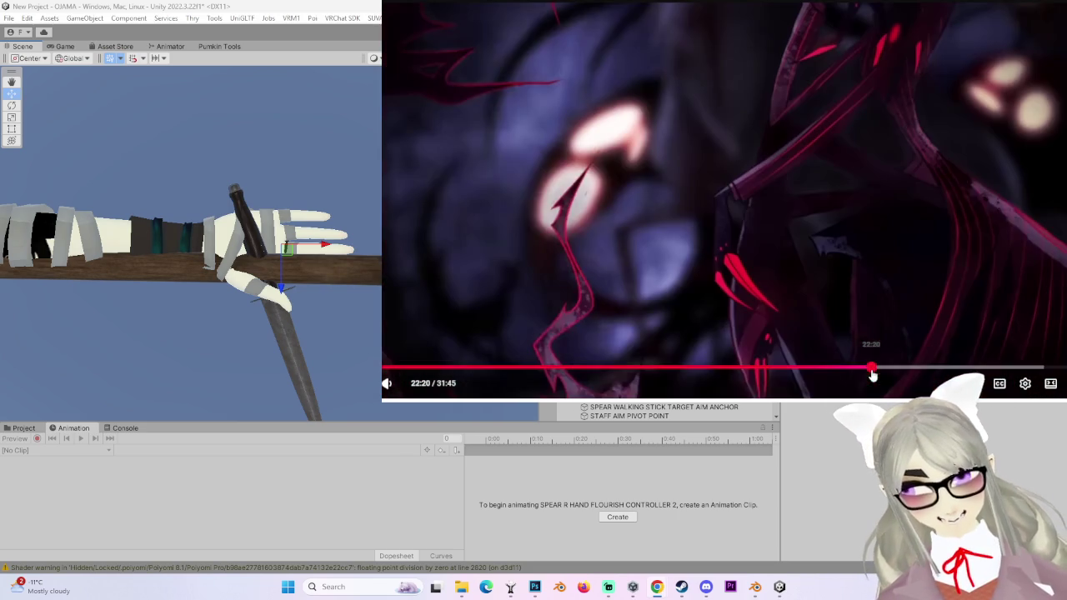
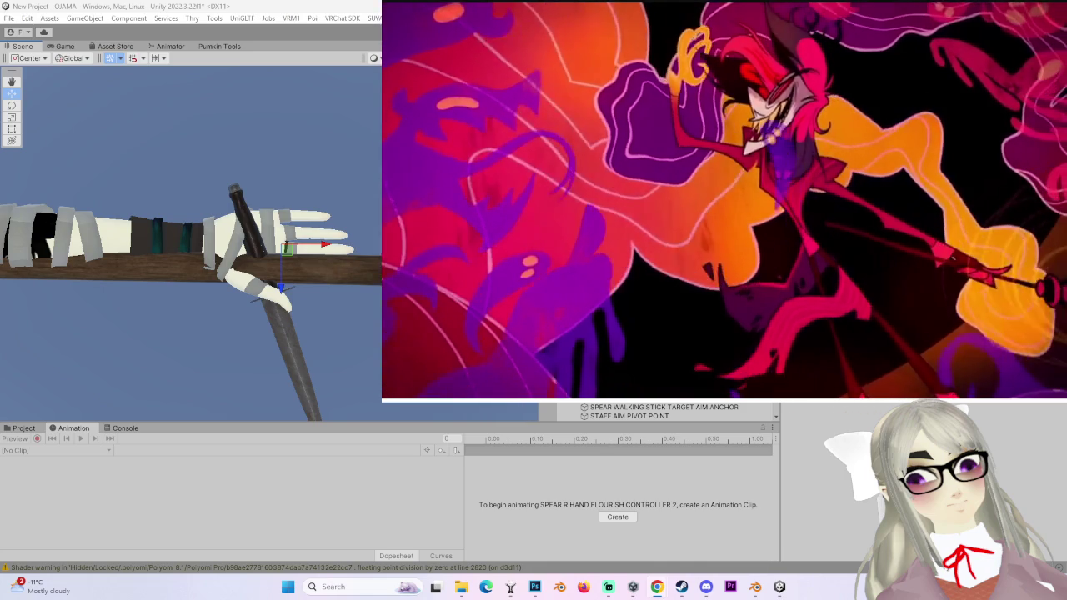
- Pause the playing video, return to the YouTube home page, and browse the recommended feed
{"action": "left_click", "coordinate": [572, 171]}
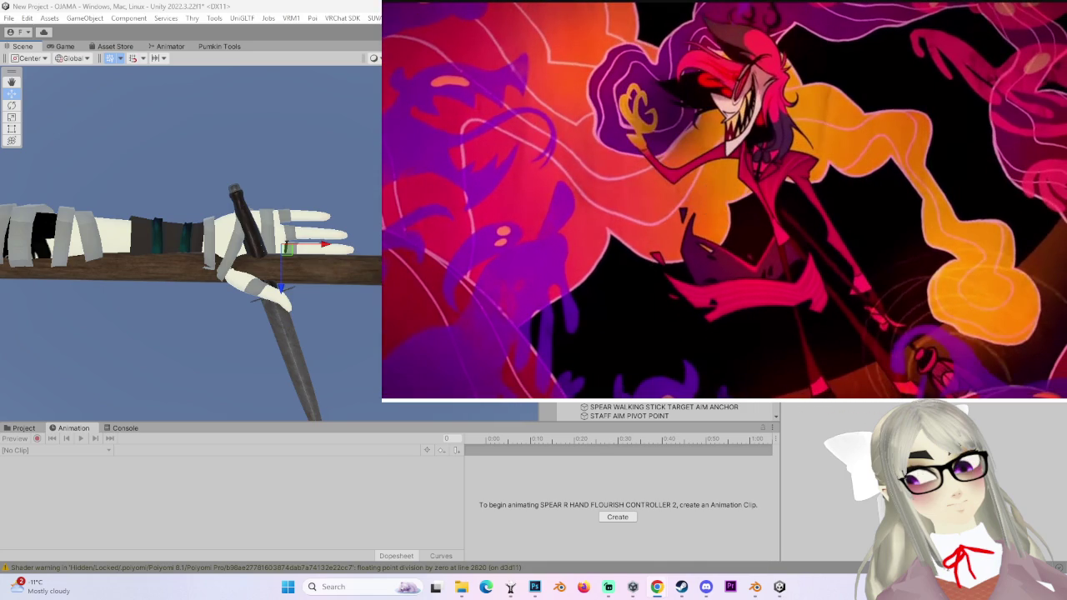
{"action": "key", "text": "alt+Left"}
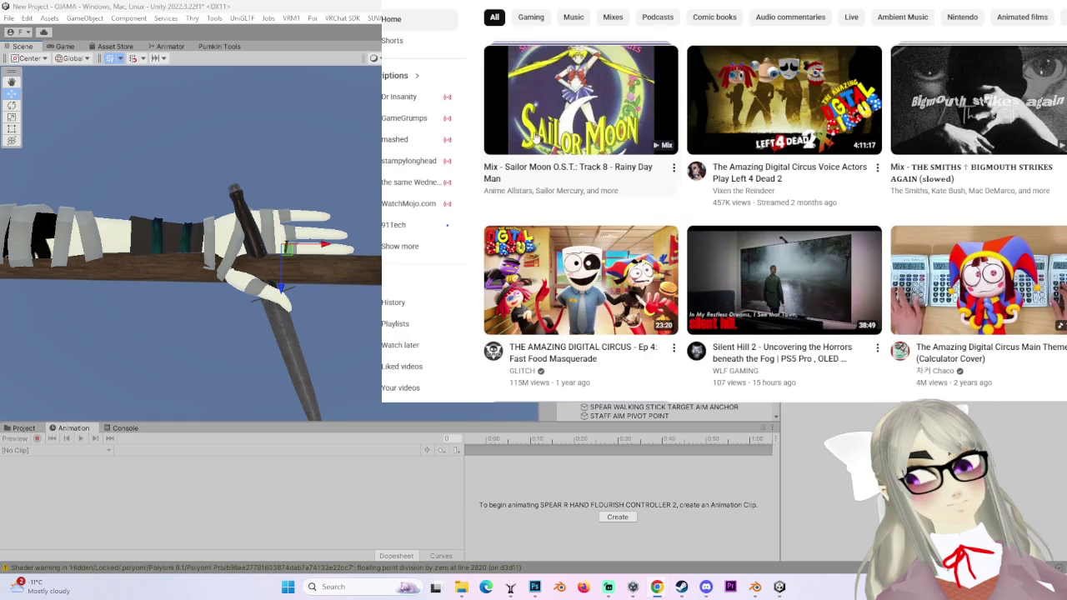
{"action": "scroll", "scroll_direction": "down", "scroll_amount": 3}
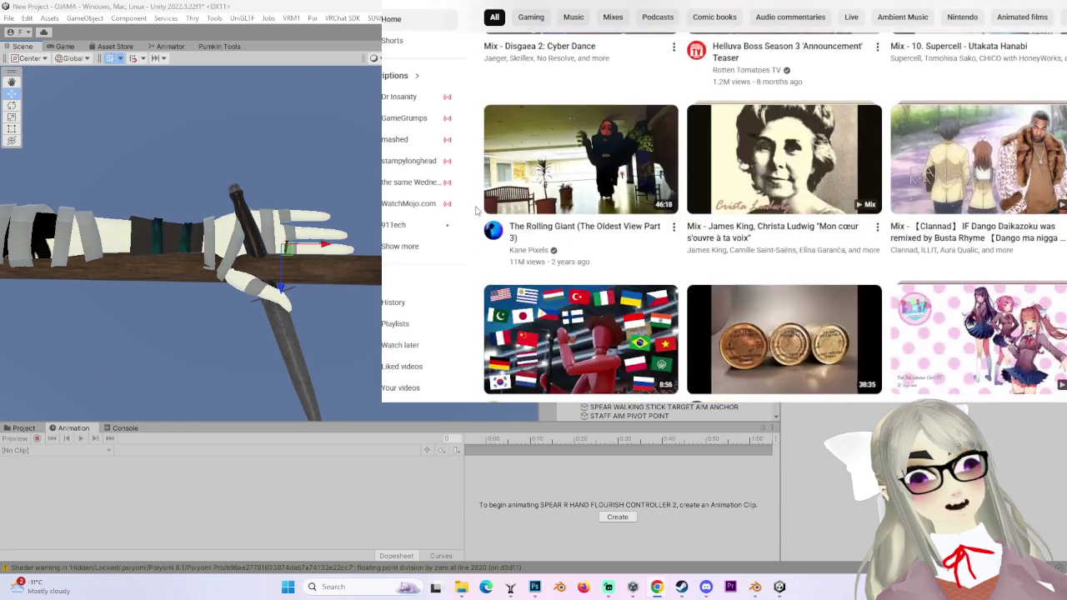
{"action": "scroll", "scroll_direction": "down", "scroll_amount": 3}
{"action": "scroll", "scroll_direction": "down", "scroll_amount": 3}
{"action": "scroll", "scroll_direction": "down", "scroll_amount": 3}
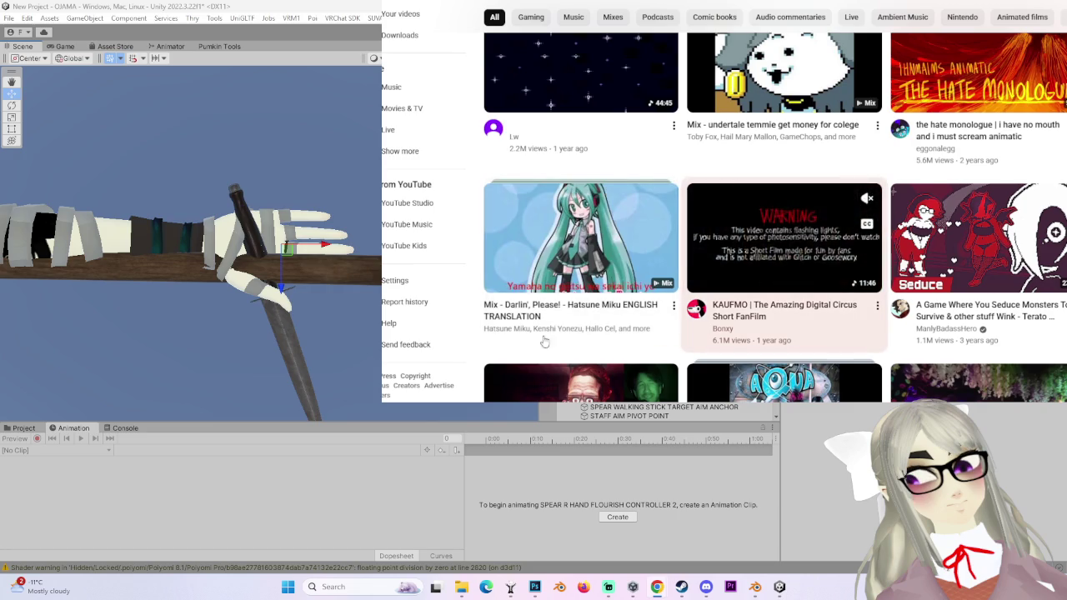
{"action": "scroll", "scroll_direction": "down", "scroll_amount": 3}
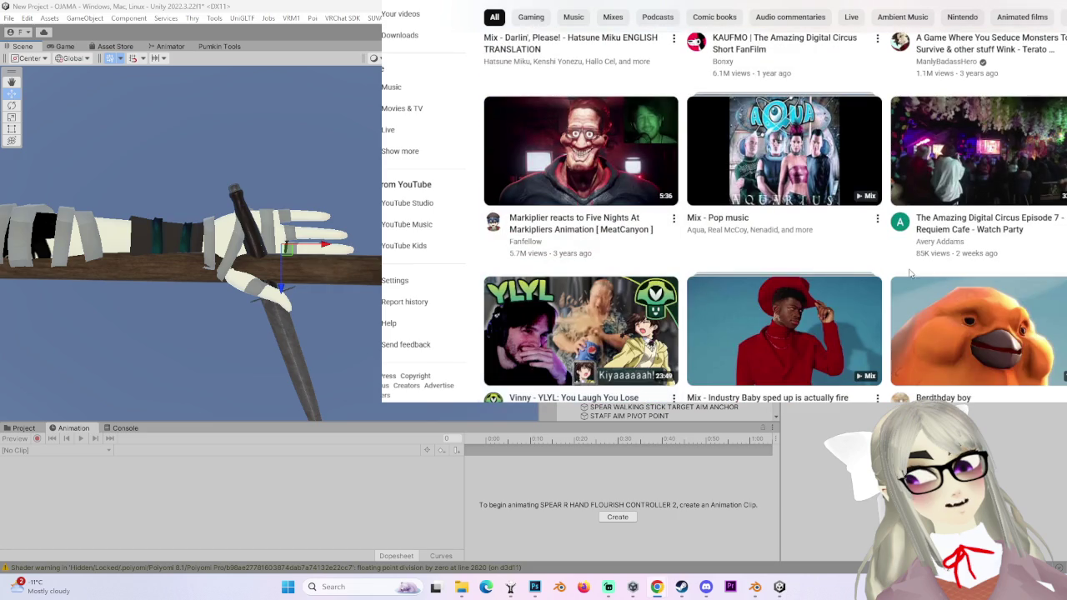
{"action": "scroll", "scroll_direction": "up", "scroll_amount": 3}
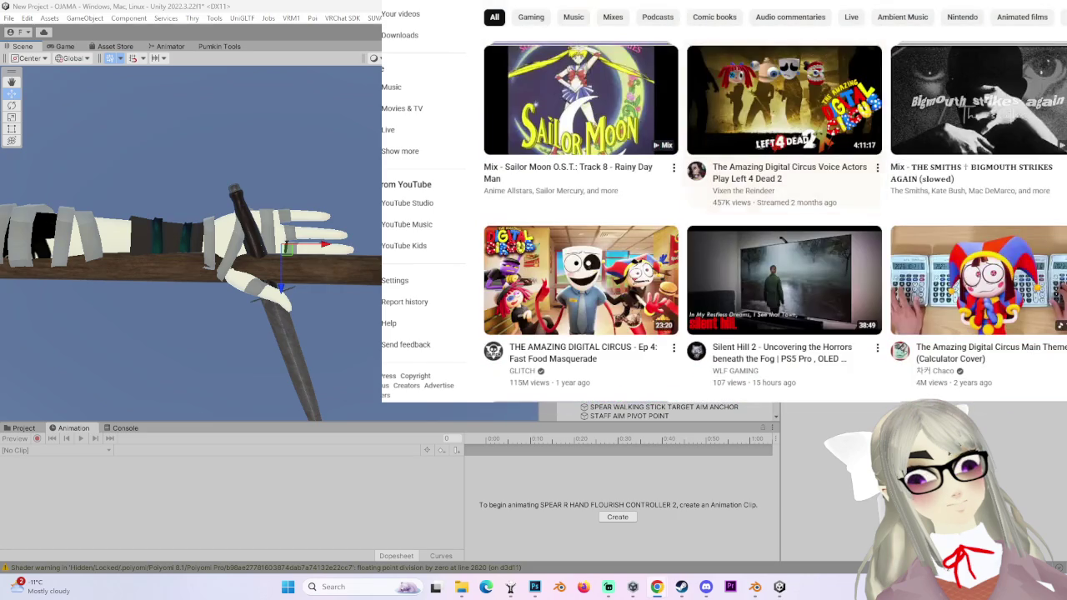
- Open the 31:45 animated episode from the home grid and skim forward to about 19:08
{"action": "left_click", "coordinate": [773, 77]}
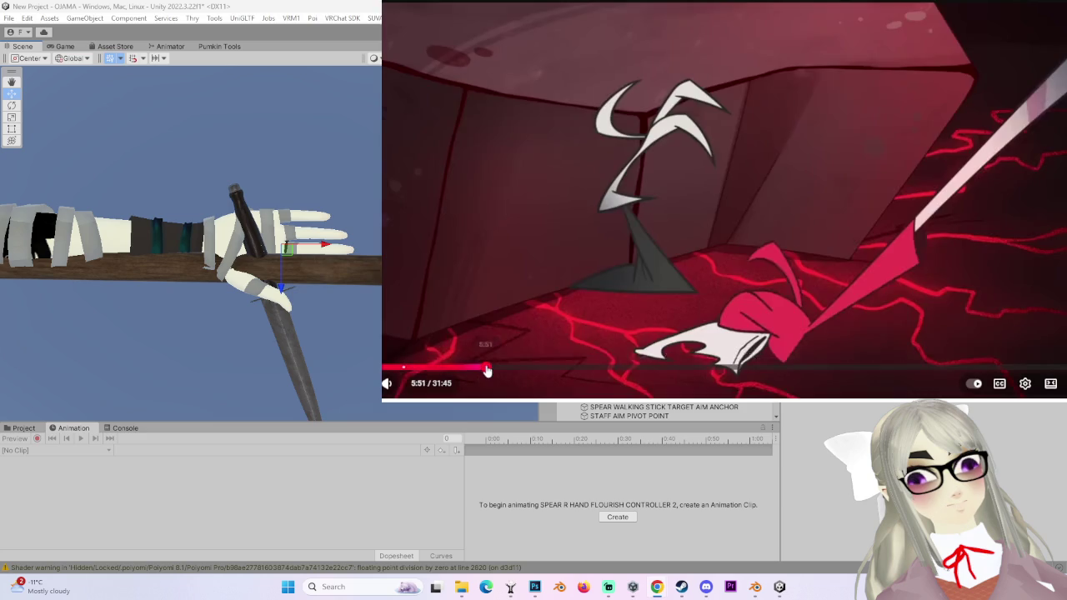
{"action": "left_click_drag", "start_coordinate": [488, 371], "coordinate": [546, 369]}
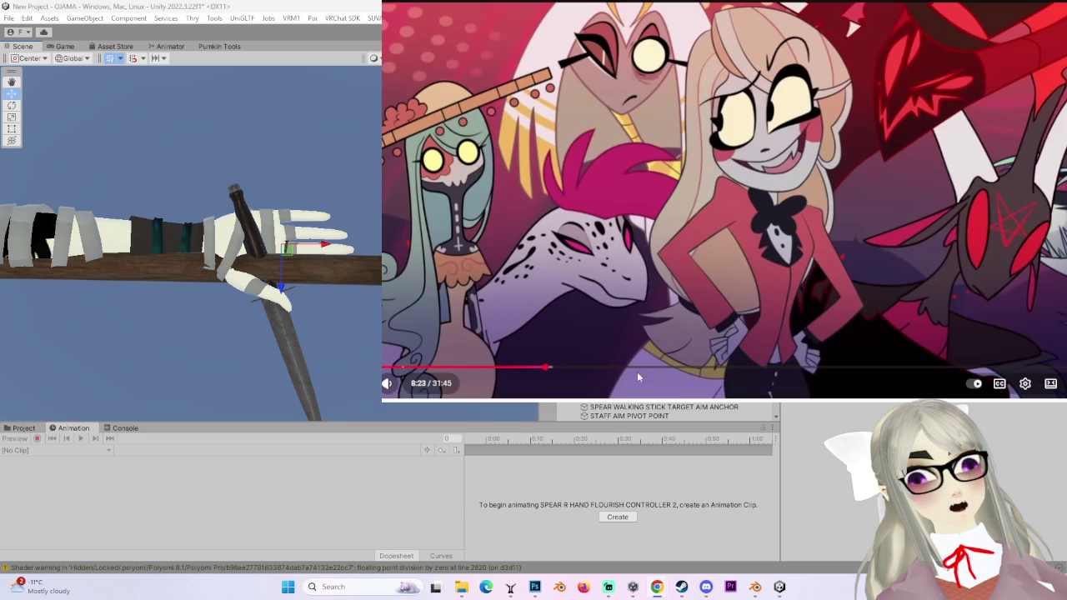
{"action": "left_click", "coordinate": [667, 368]}
{"action": "left_click_drag", "start_coordinate": [697, 371], "coordinate": [746, 369]}
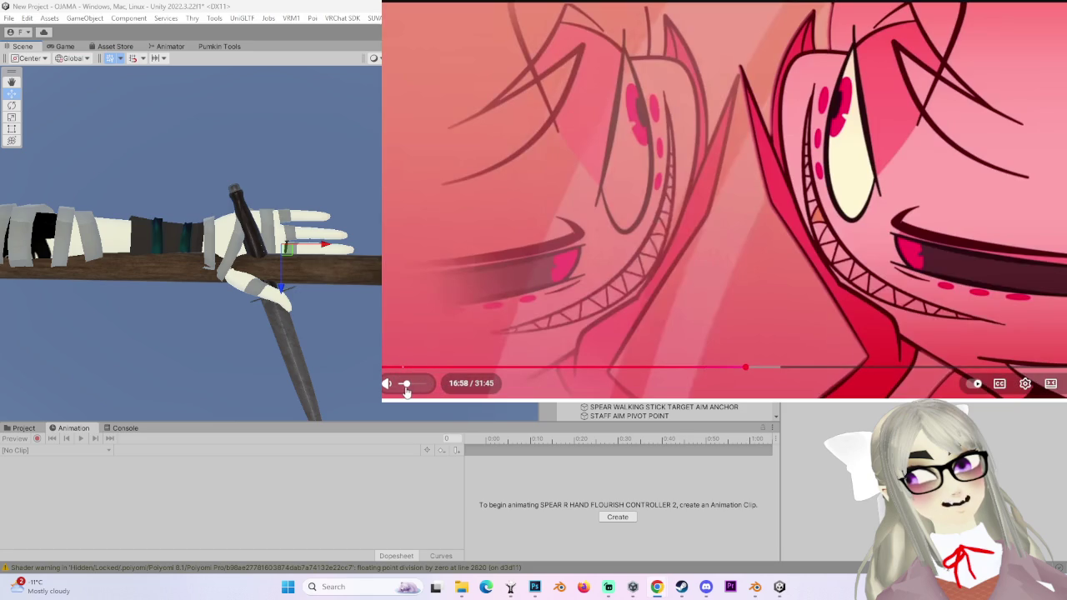
- Skim the episode back to about 8:46, then forward again to 22:40
{"action": "left_click_drag", "start_coordinate": [766, 374], "coordinate": [960, 374]}
{"action": "left_click_drag", "start_coordinate": [664, 375], "coordinate": [548, 368]}
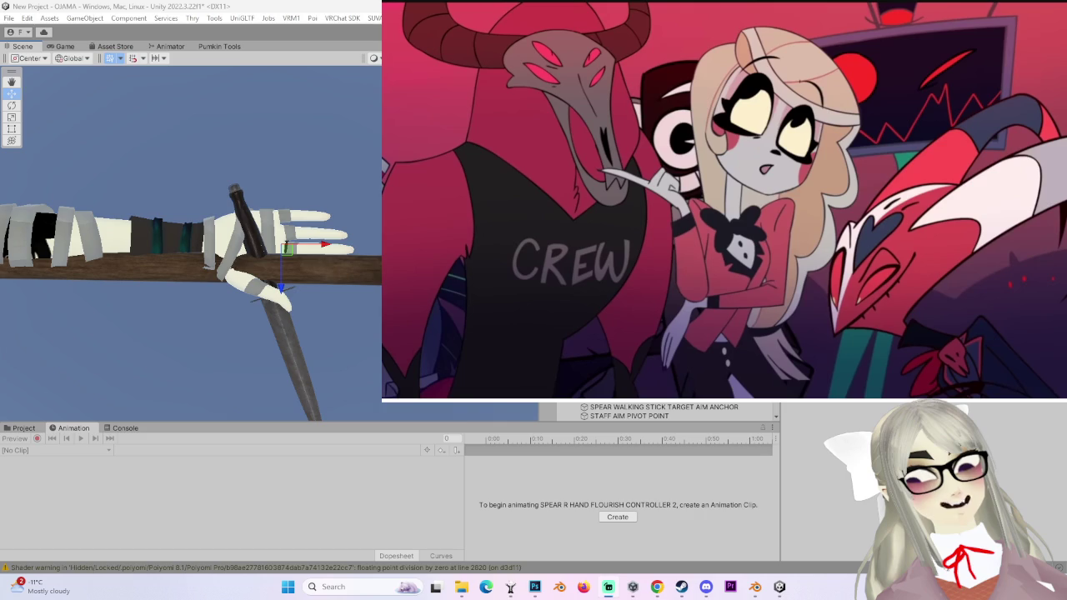
{"action": "mouse_move", "coordinate": [477, 382]}
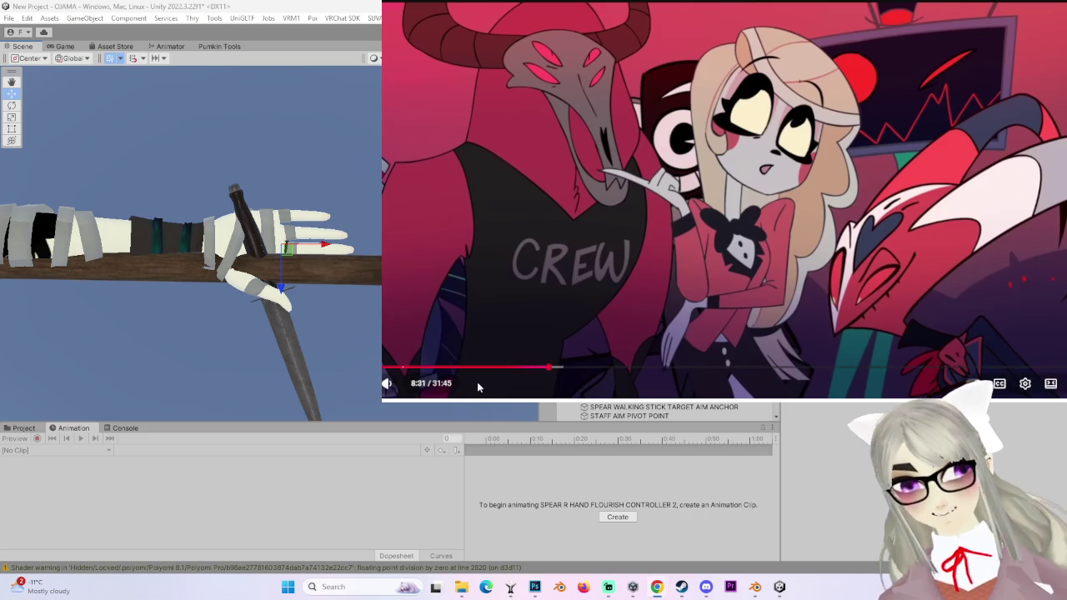
{"action": "left_click_drag", "start_coordinate": [570, 370], "coordinate": [840, 372]}
{"action": "left_click", "coordinate": [880, 367]}
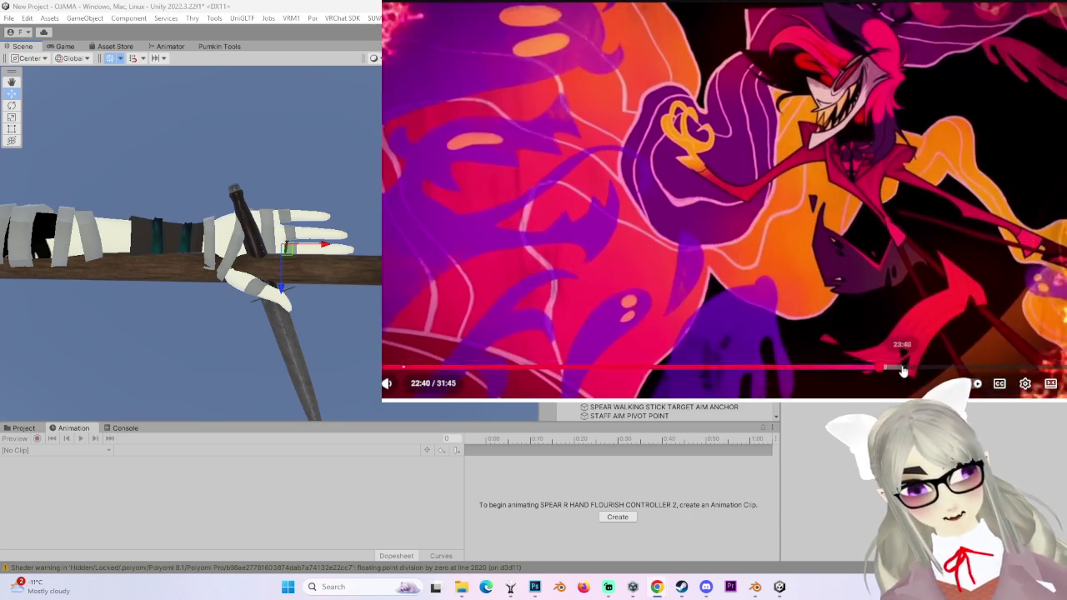
- Jump the episode ahead to 26:56, back to about 6:17, then forward to 17:36
{"action": "left_click", "coordinate": [915, 368]}
{"action": "left_click", "coordinate": [940, 367]}
{"action": "left_click", "coordinate": [976, 367]}
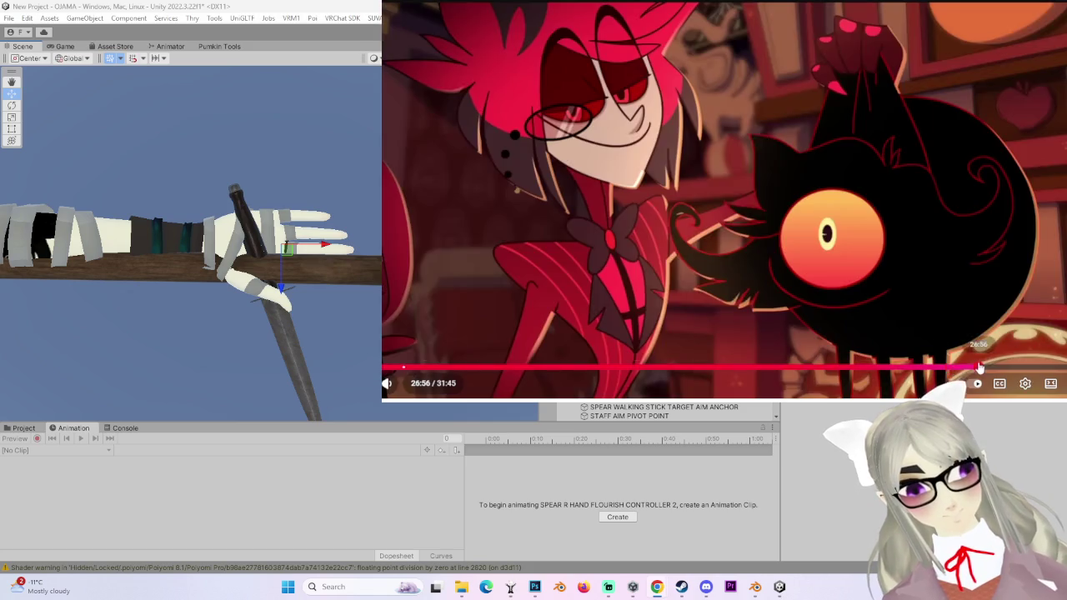
{"action": "left_click_drag", "start_coordinate": [1006, 370], "coordinate": [546, 379]}
{"action": "left_click_drag", "start_coordinate": [467, 367], "coordinate": [536, 374]}
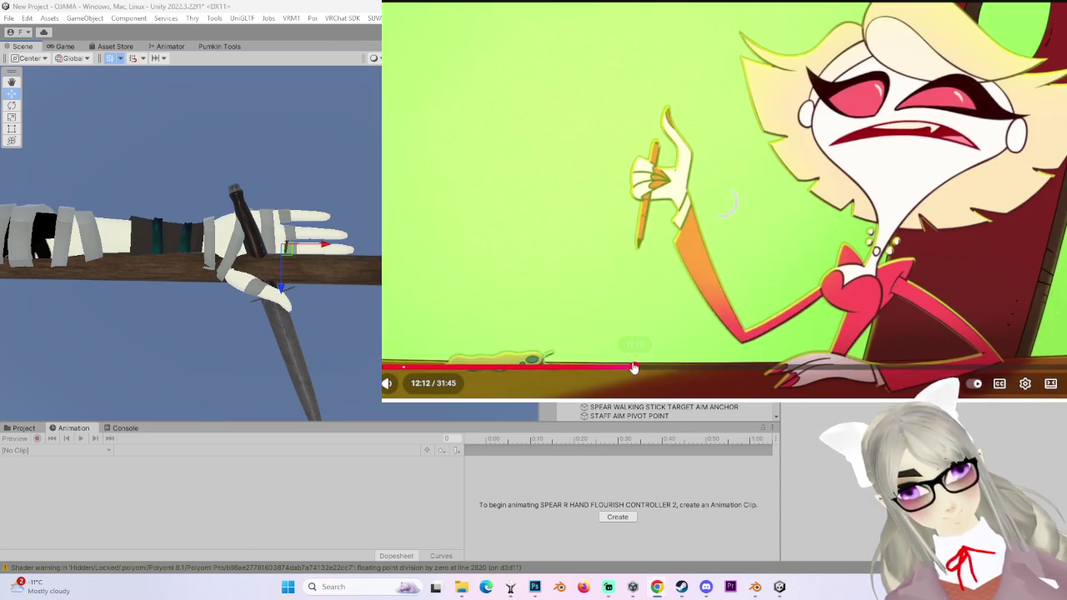
{"action": "left_click_drag", "start_coordinate": [671, 369], "coordinate": [944, 370]}
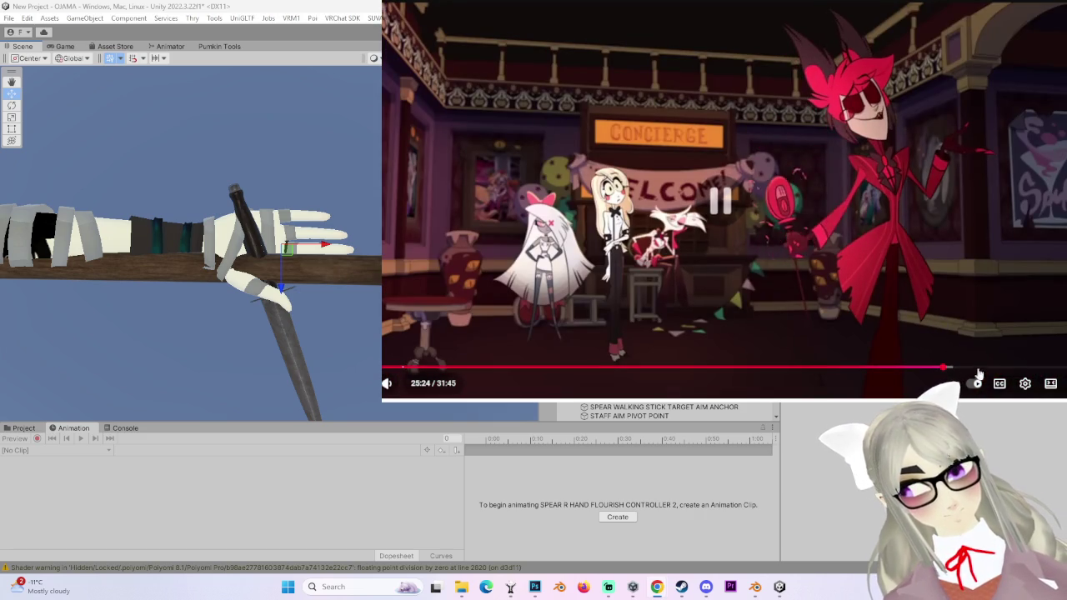
- Hop between scenes from 27:48 down to 16:30 and settle the episode at 17:22
{"action": "left_click", "coordinate": [999, 368]}
{"action": "left_click", "coordinate": [838, 370]}
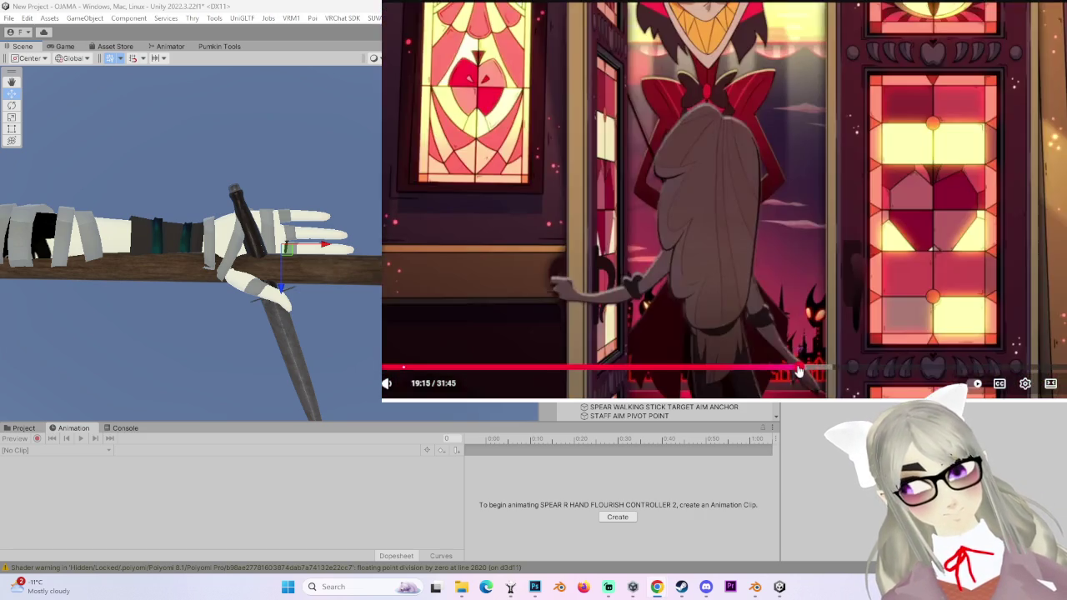
{"action": "left_click", "coordinate": [771, 369]}
{"action": "left_click", "coordinate": [691, 369]}
{"action": "left_click", "coordinate": [704, 369]}
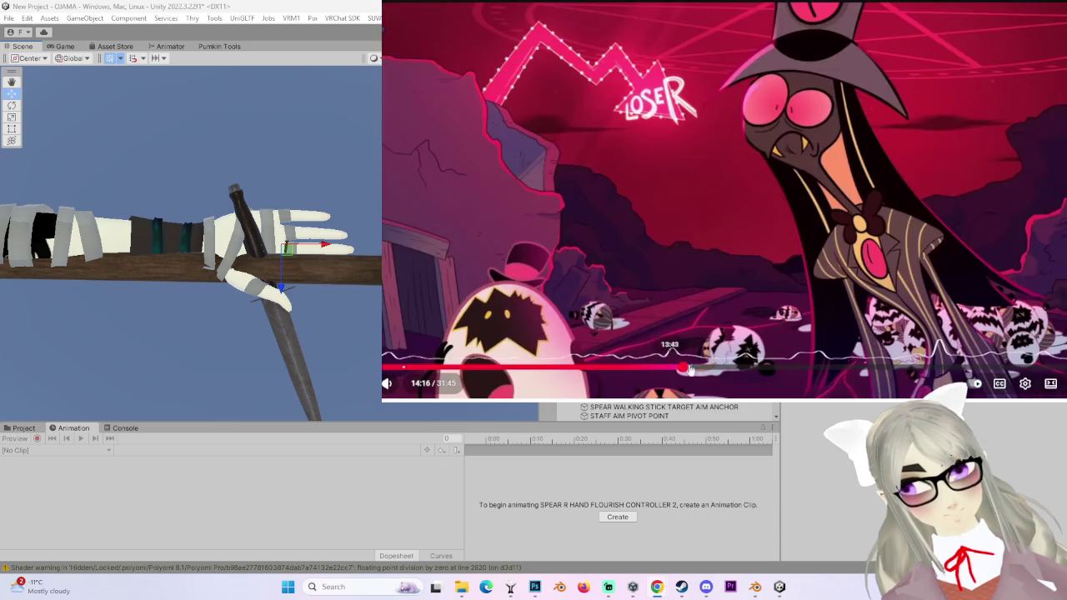
{"action": "left_click", "coordinate": [719, 370]}
{"action": "left_click", "coordinate": [735, 369]}
{"action": "left_click", "coordinate": [756, 369]}
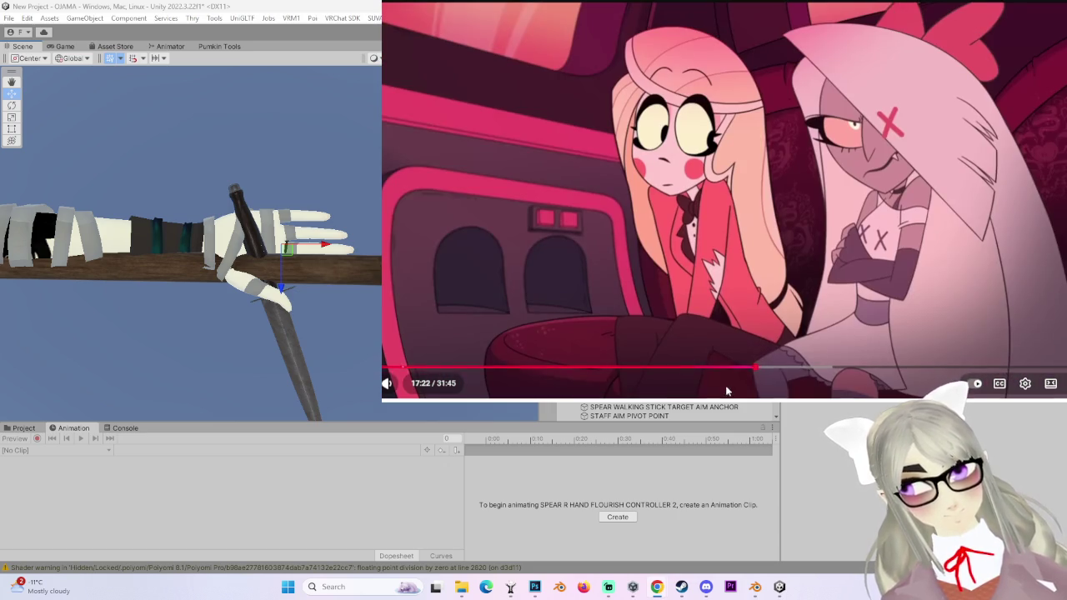
{"action": "scroll", "scroll_direction": "down", "scroll_amount": 3}
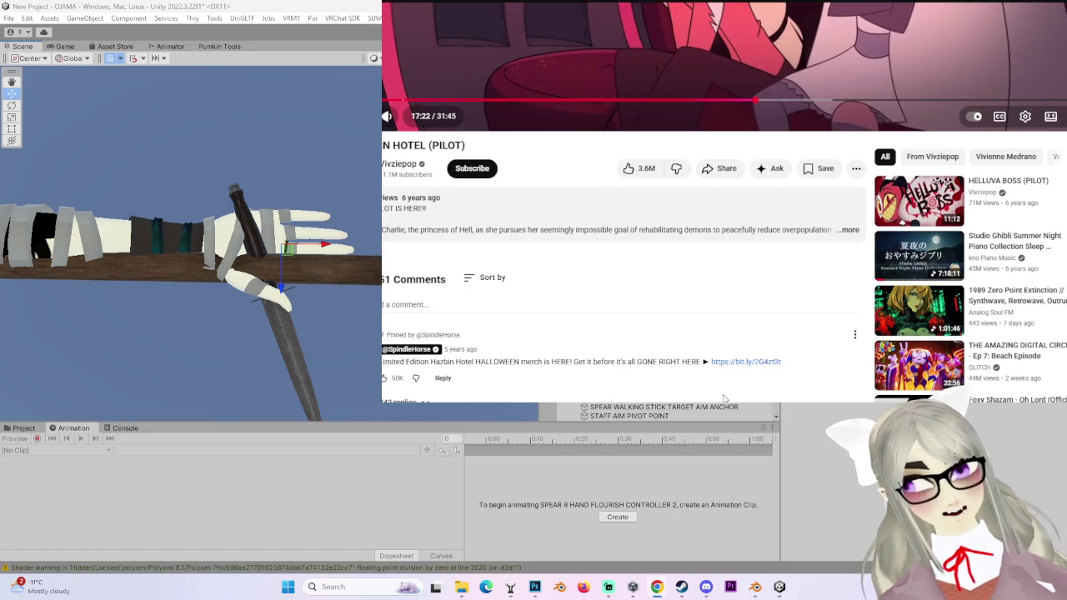
- Return to the Hazbin Hotel results and scroll past the full-episodes playlist and the song Gravity
{"action": "scroll", "scroll_direction": "down", "scroll_amount": 3}
{"action": "scroll", "scroll_direction": "up", "scroll_amount": 3}
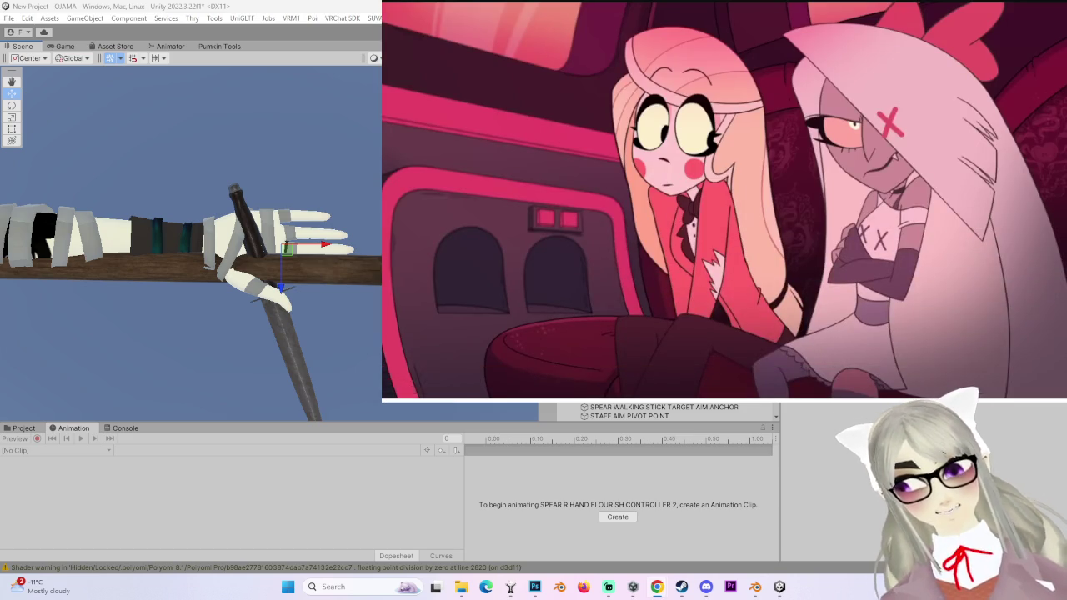
{"action": "key", "text": "alt+Left"}
{"action": "scroll", "scroll_direction": "down", "scroll_amount": 3}
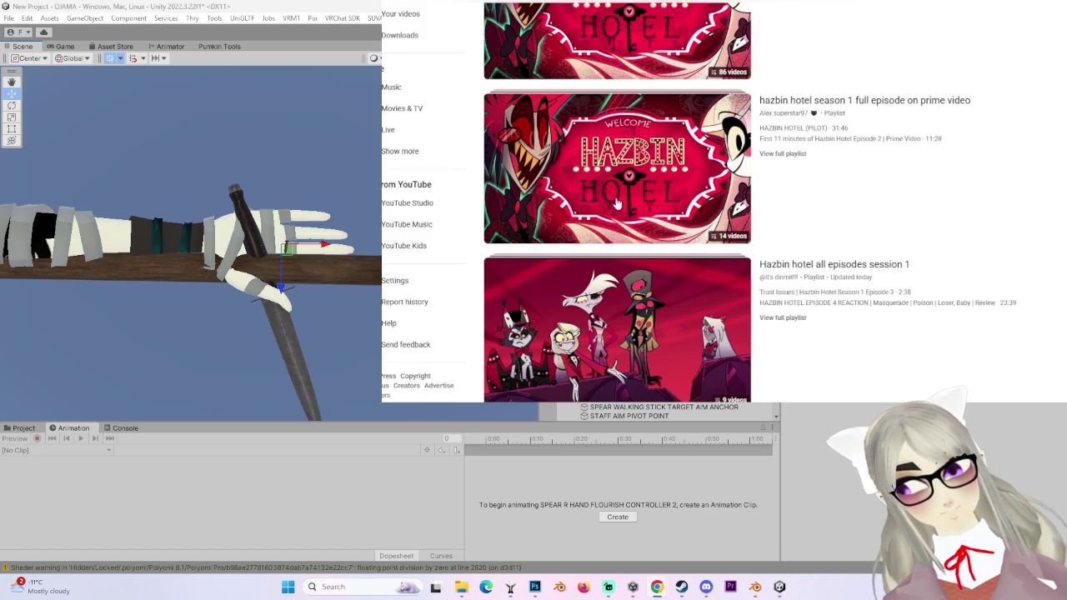
{"action": "scroll", "scroll_direction": "down", "scroll_amount": 3}
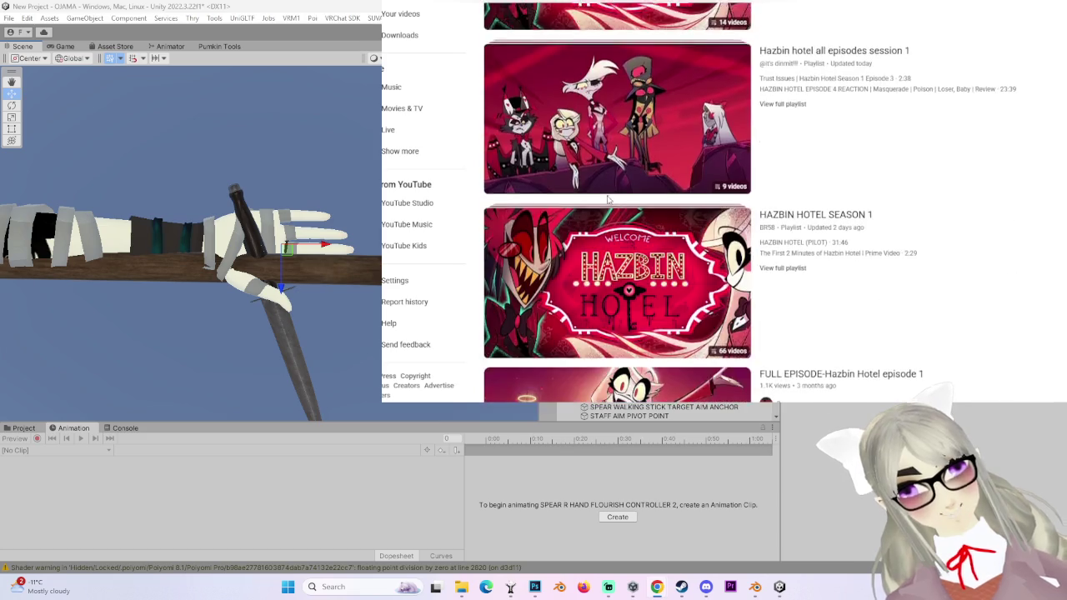
{"action": "scroll", "scroll_direction": "down", "scroll_amount": 3}
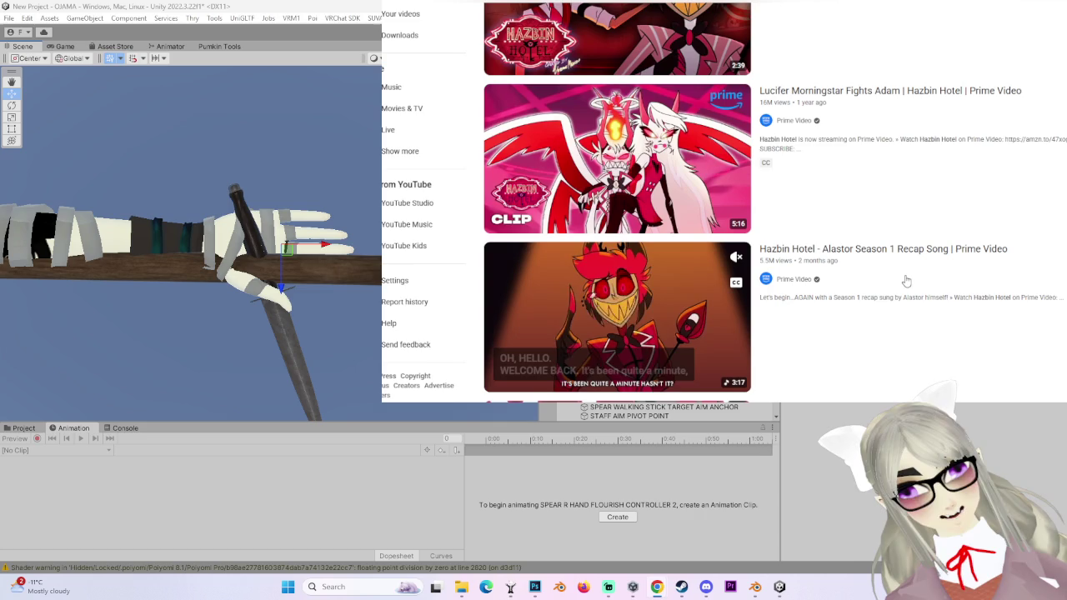
{"action": "scroll", "scroll_direction": "down", "scroll_amount": 3}
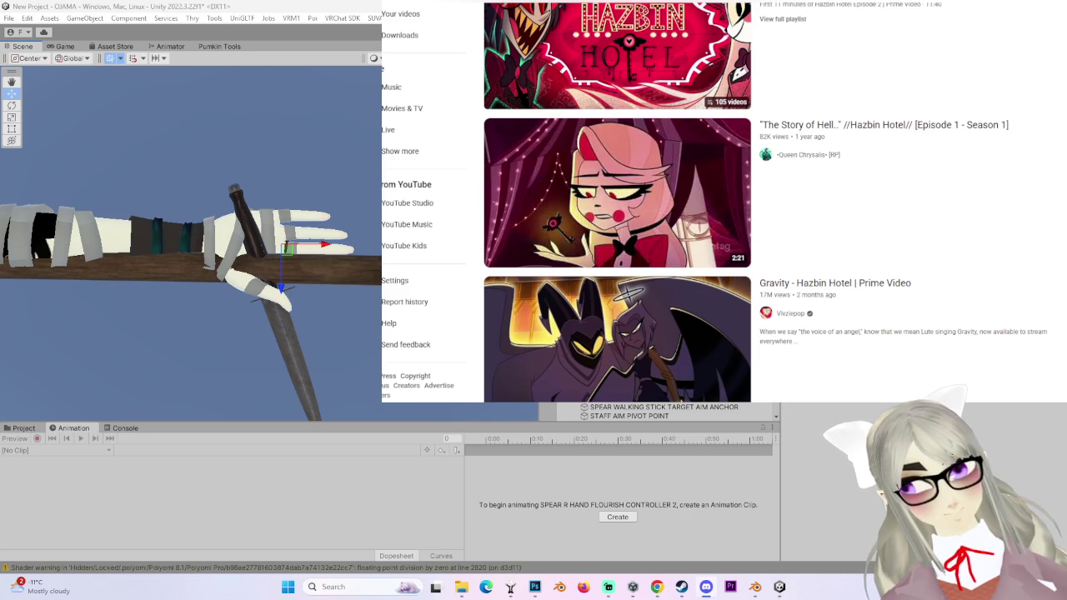
- Open the 2:37 Hazbin Hotel clip, adjust its volume, and play it from near the start
{"action": "left_click", "coordinate": [846, 250]}
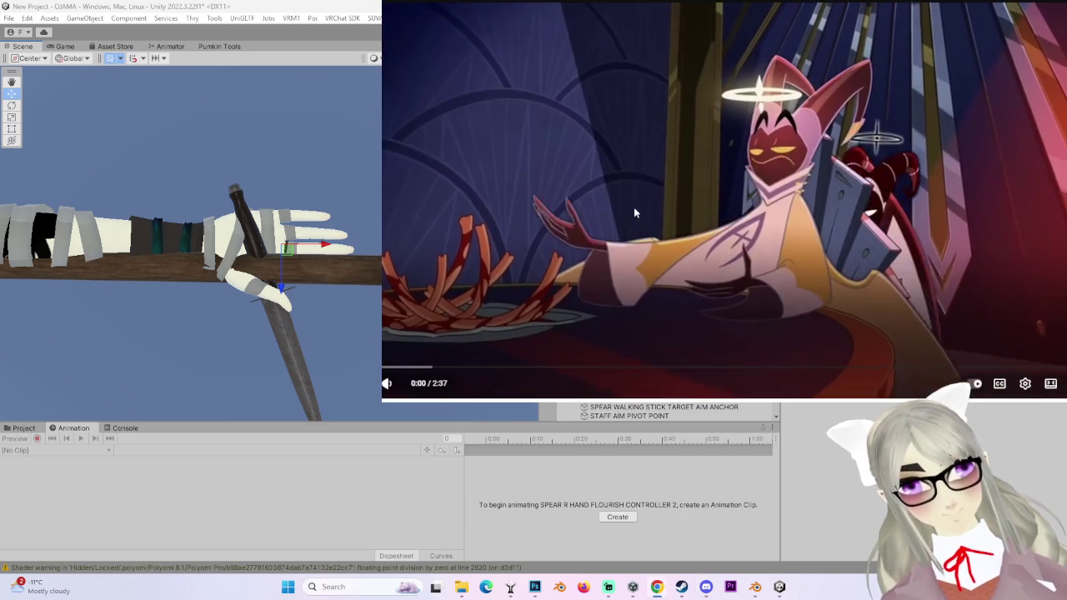
{"action": "left_click_drag", "start_coordinate": [406, 385], "coordinate": [414, 388]}
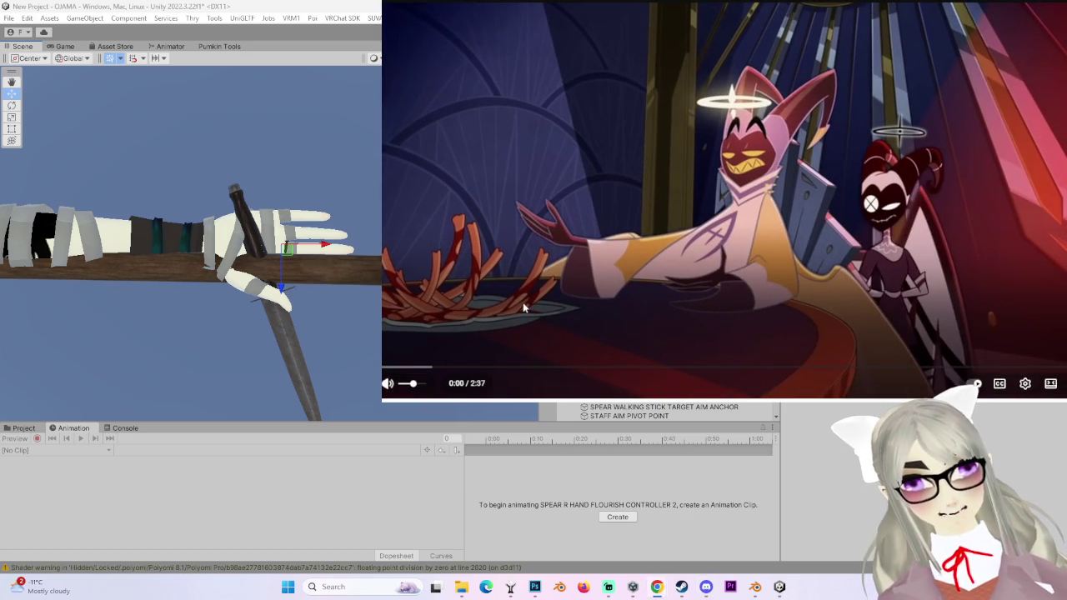
{"action": "left_click", "coordinate": [722, 306]}
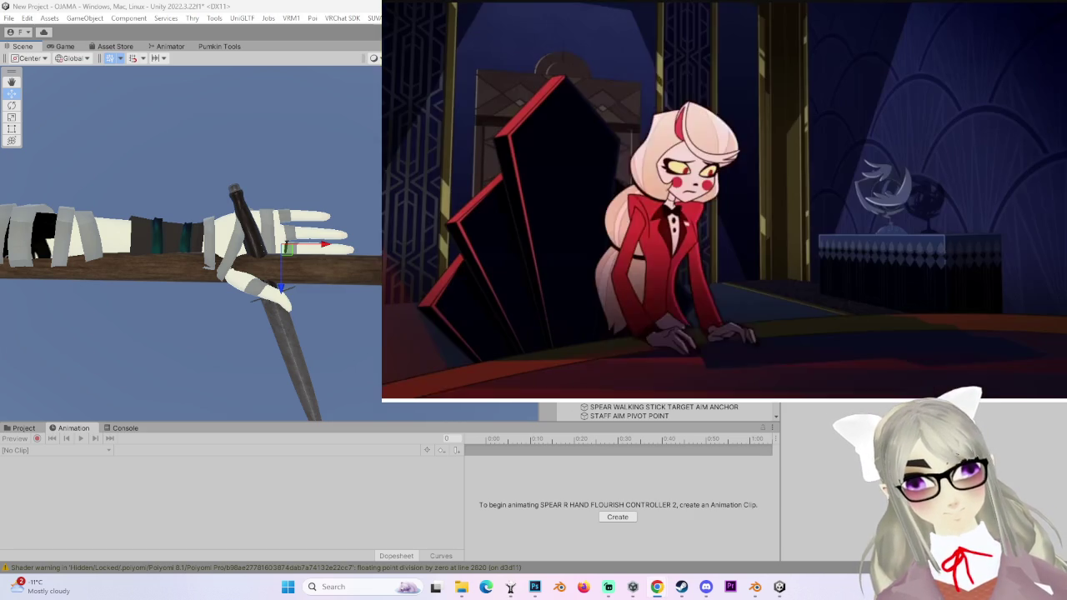
{"action": "left_click", "coordinate": [761, 257]}
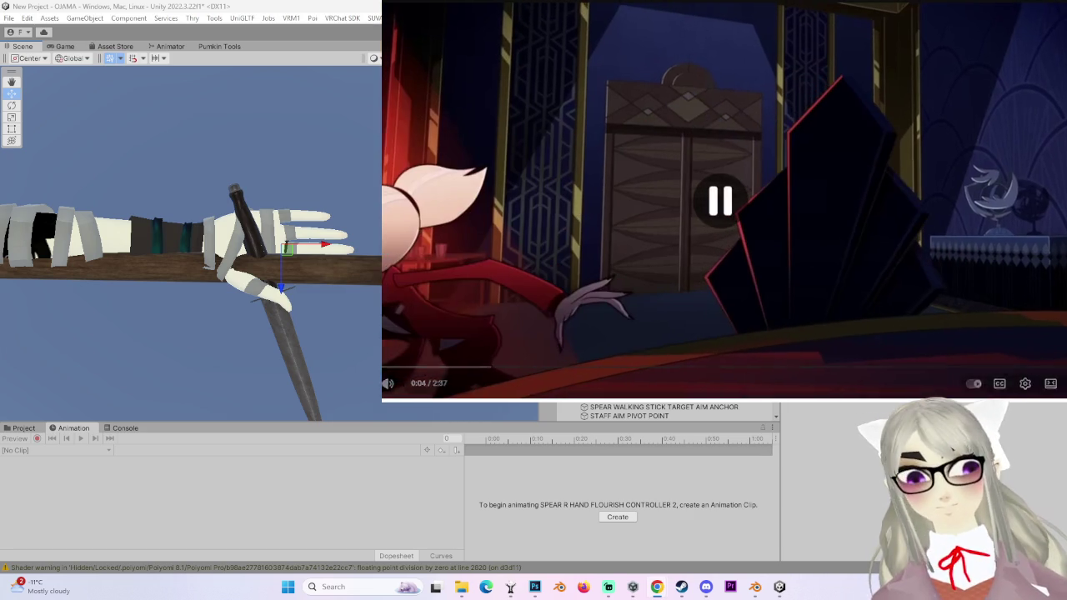
{"action": "left_click", "coordinate": [434, 366]}
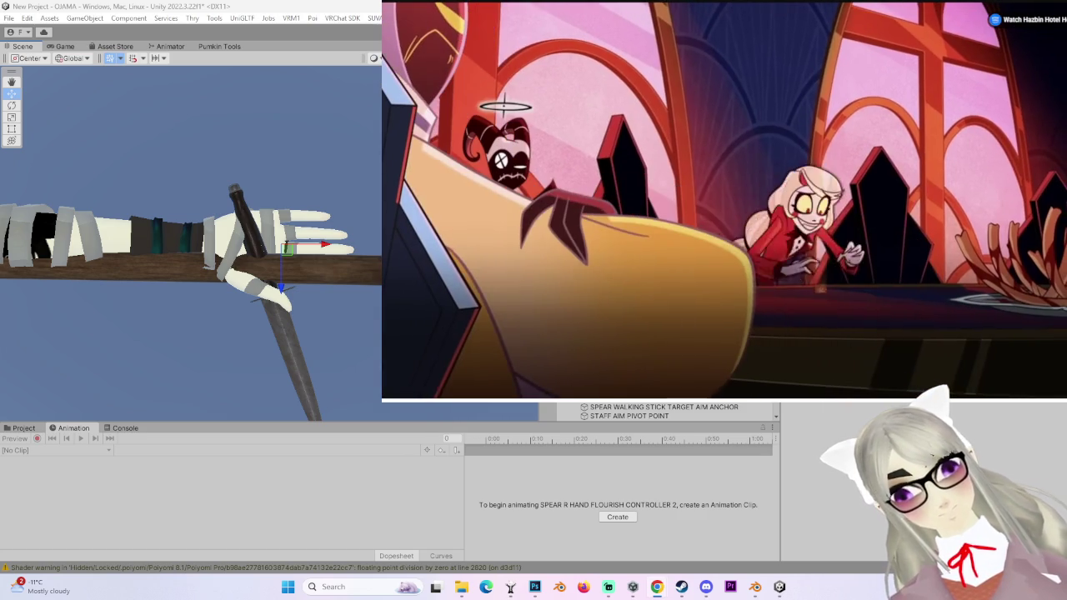
{"action": "mouse_move", "coordinate": [834, 109]}
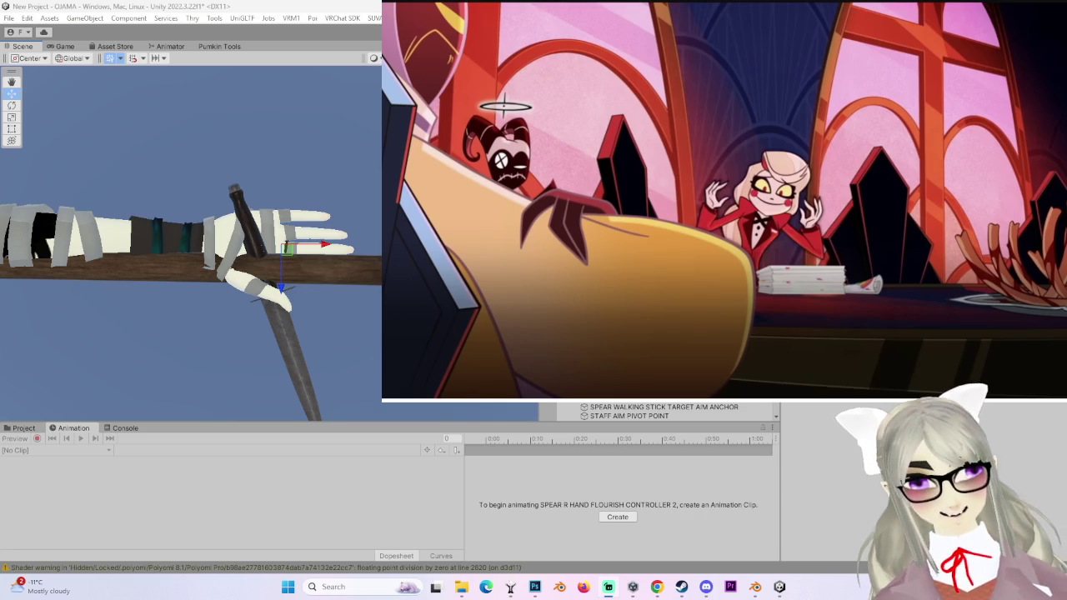
{"action": "left_click", "coordinate": [444, 161]}
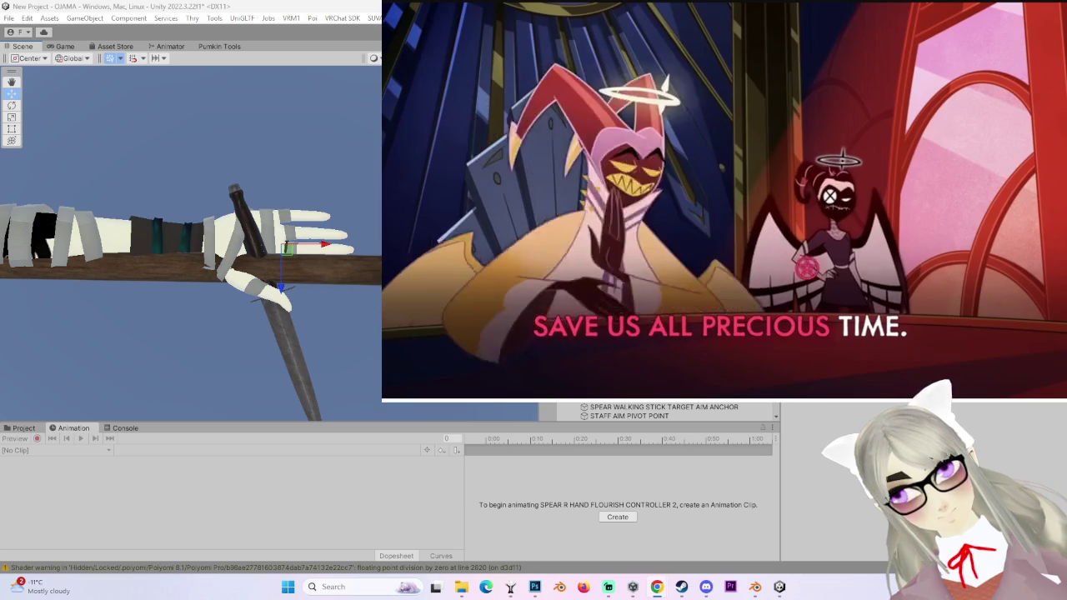
{"action": "mouse_move", "coordinate": [467, 367]}
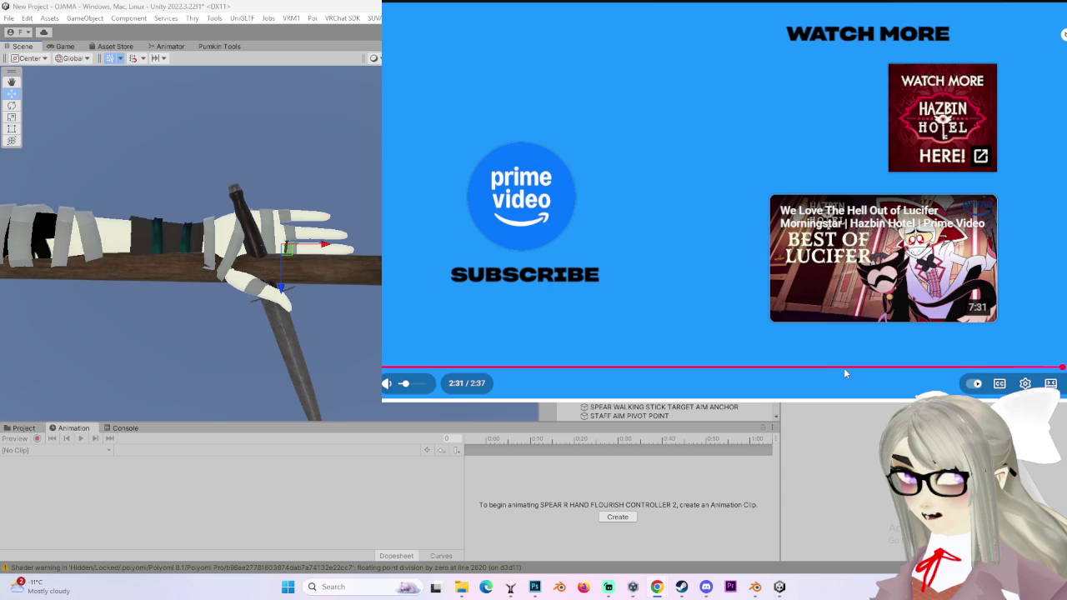
- Rewind the clip from its 2:31 end screen back to 1:38
{"action": "left_click_drag", "start_coordinate": [846, 368], "coordinate": [830, 368]}
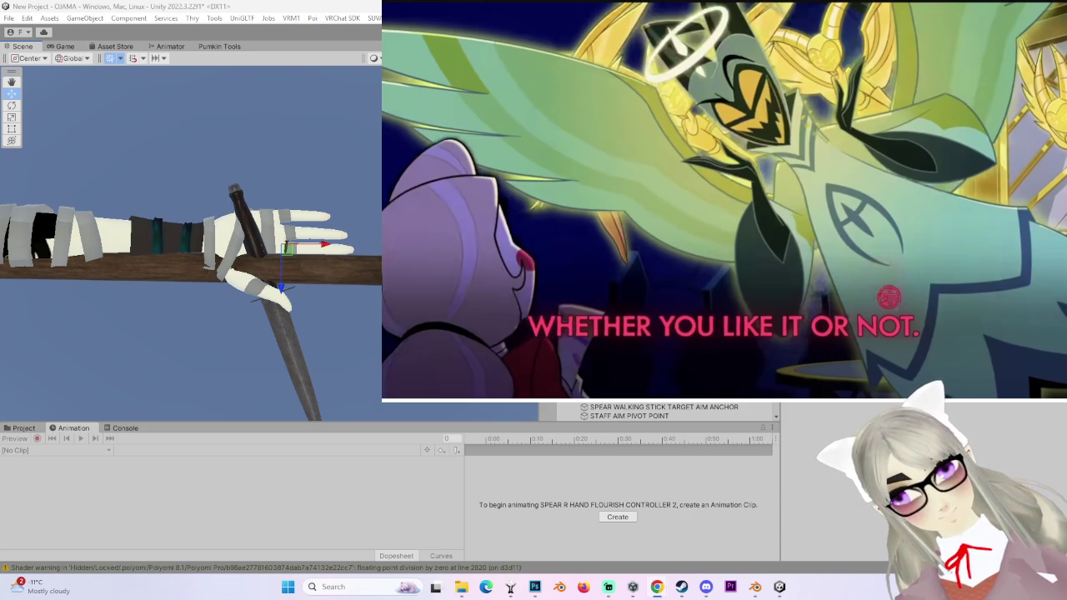
- Scrub the clip back to 0:35, resume playback, then skip ahead to 0:53
{"action": "left_click_drag", "start_coordinate": [815, 384], "coordinate": [539, 369]}
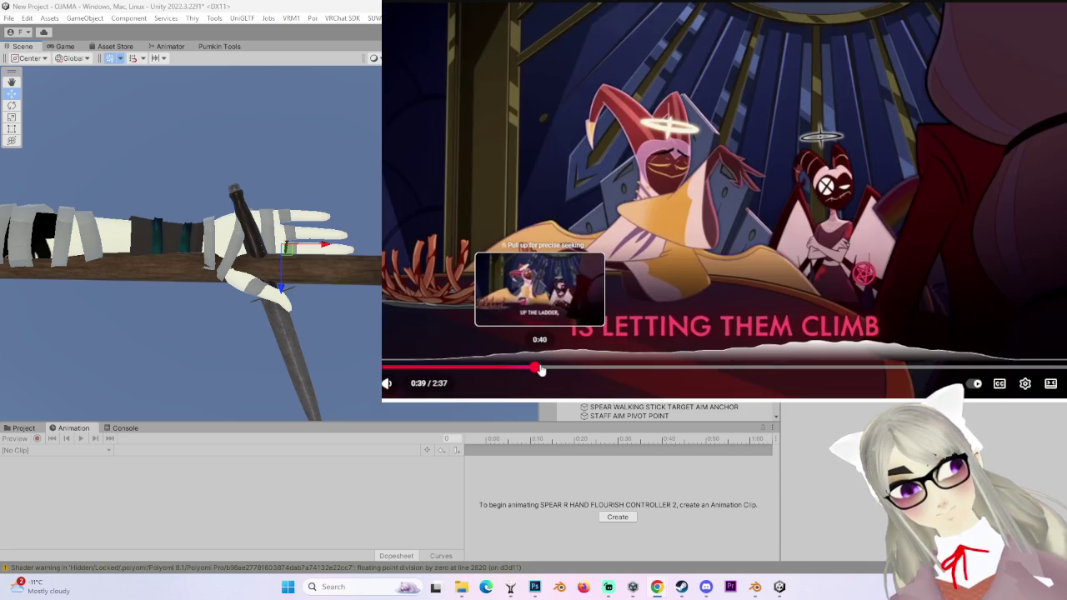
{"action": "left_click_drag", "start_coordinate": [541, 369], "coordinate": [500, 367]}
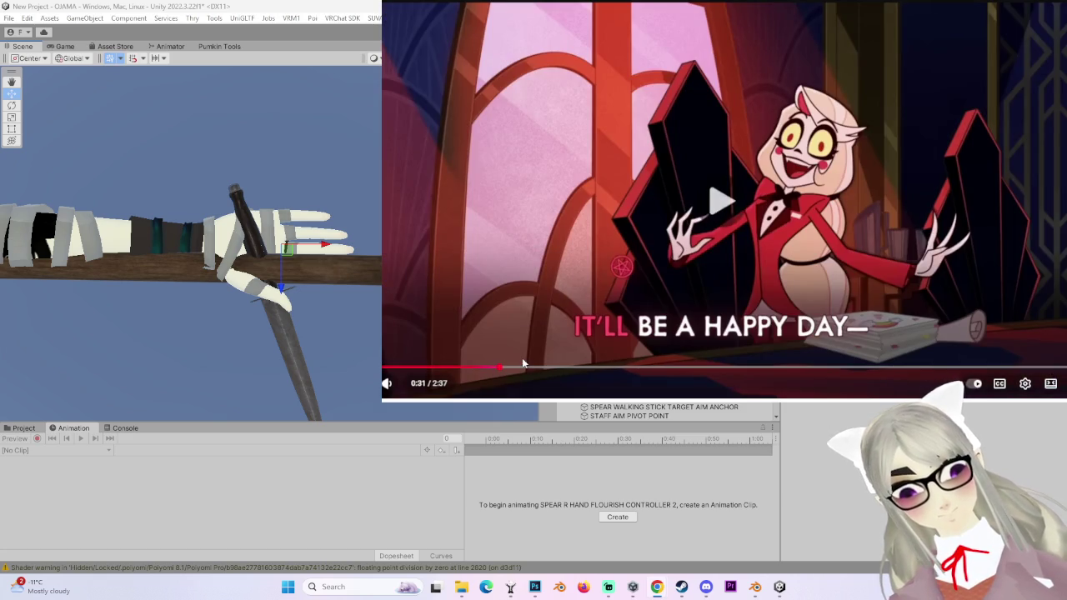
{"action": "left_click", "coordinate": [529, 367]}
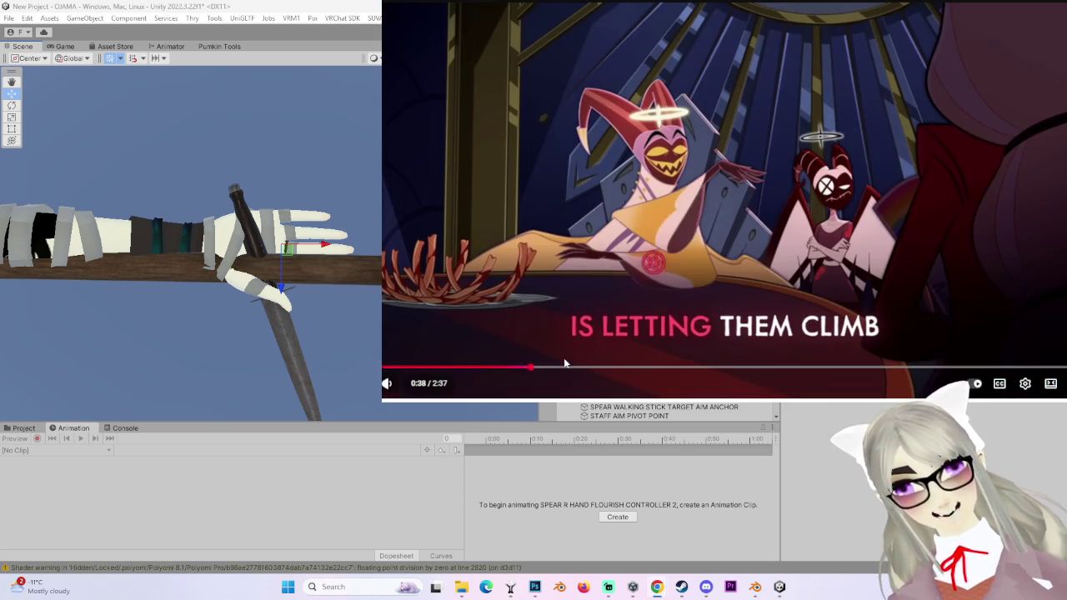
{"action": "left_click", "coordinate": [560, 301]}
{"action": "left_click_drag", "start_coordinate": [564, 369], "coordinate": [800, 372]}
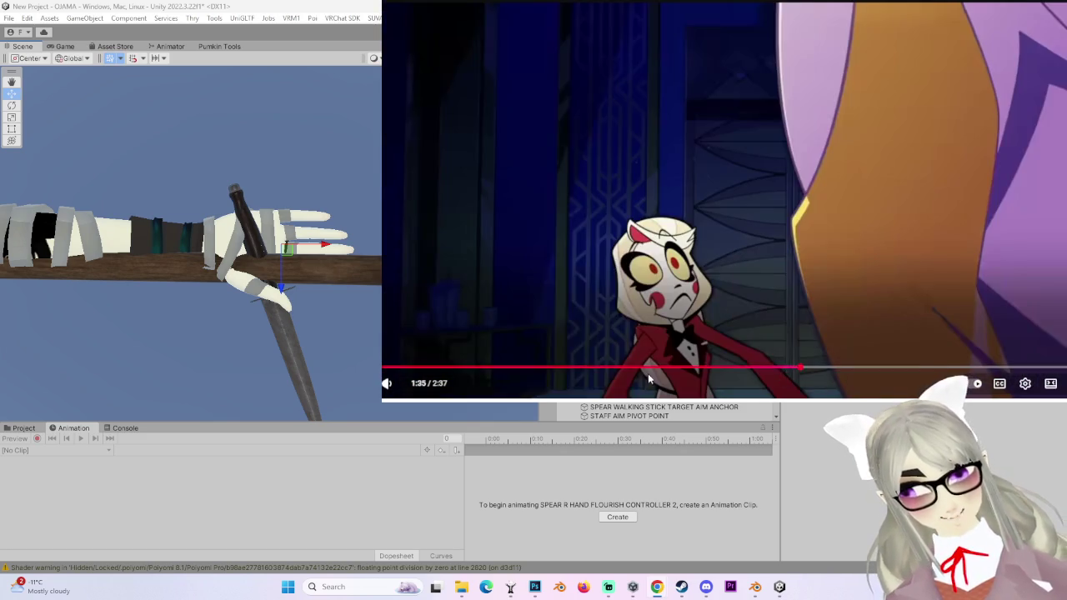